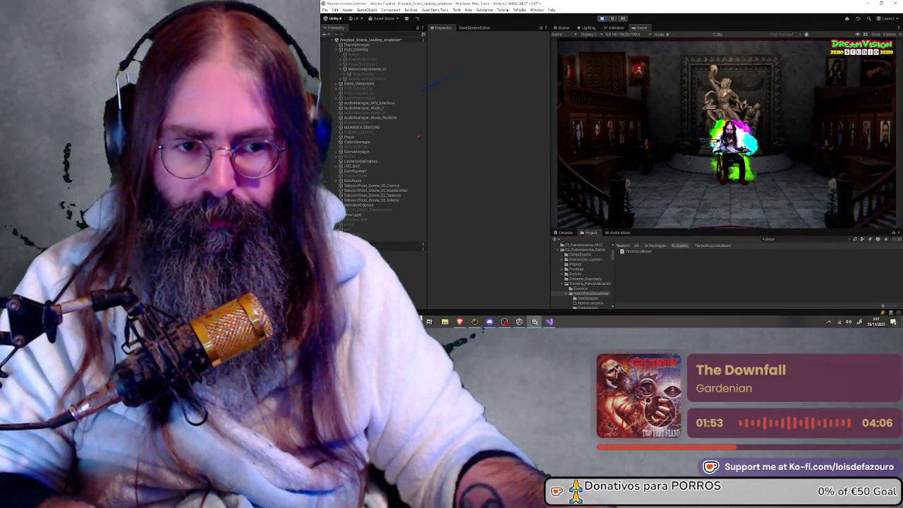
# Open the in-game item shop, switch to its second category, and pick two items
pyautogui.press('Tab')
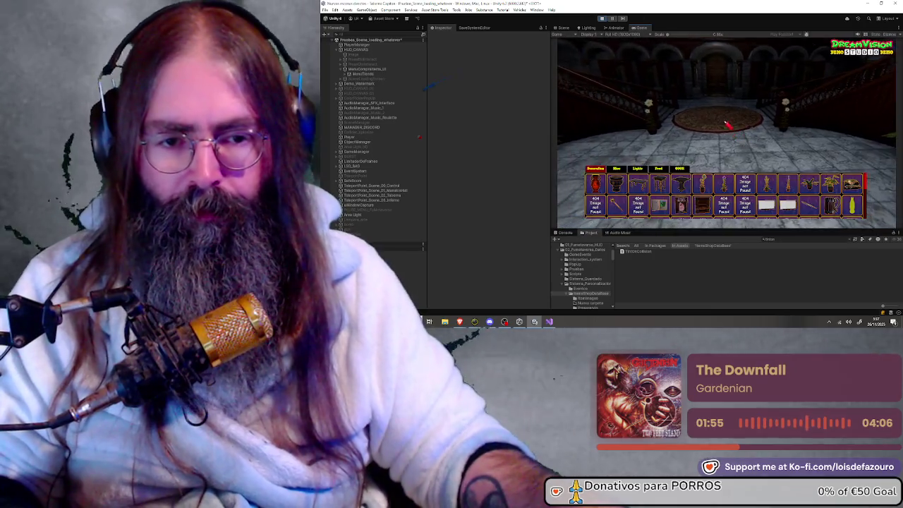
pyautogui.click(616, 169)
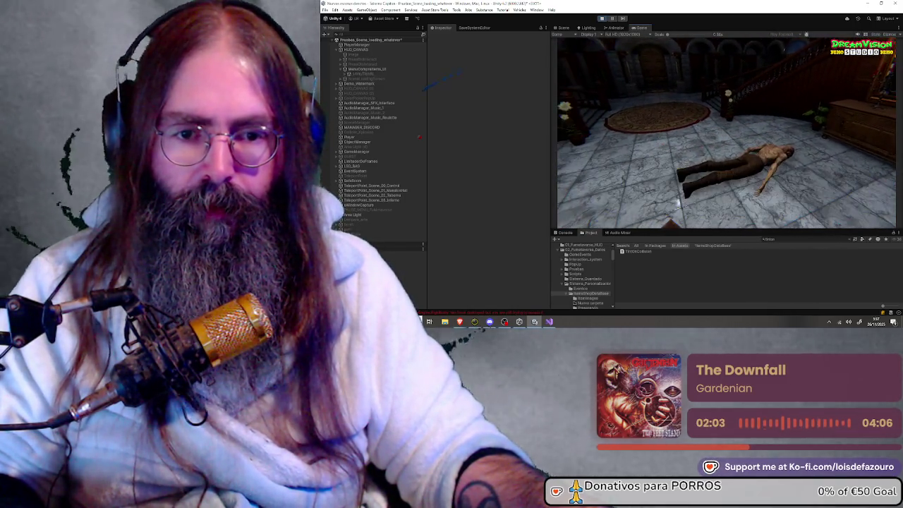
pyautogui.click(655, 195)
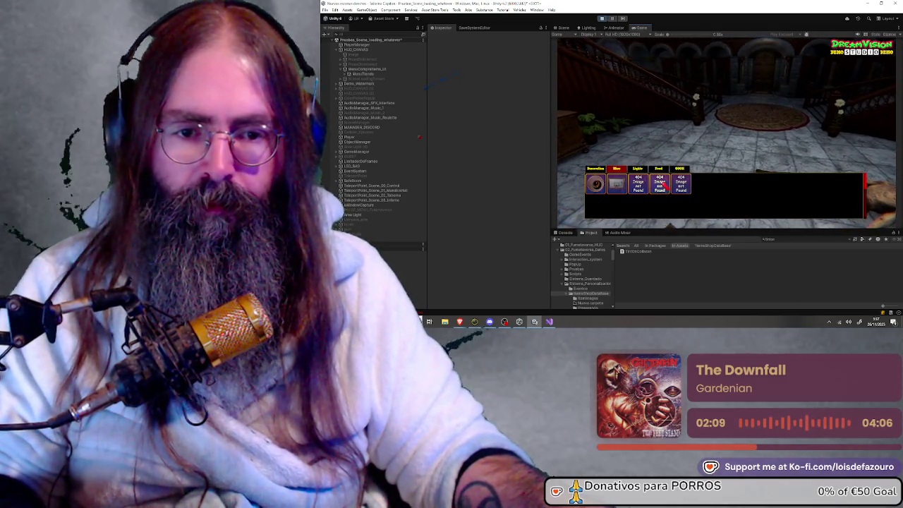
pyautogui.click(644, 175)
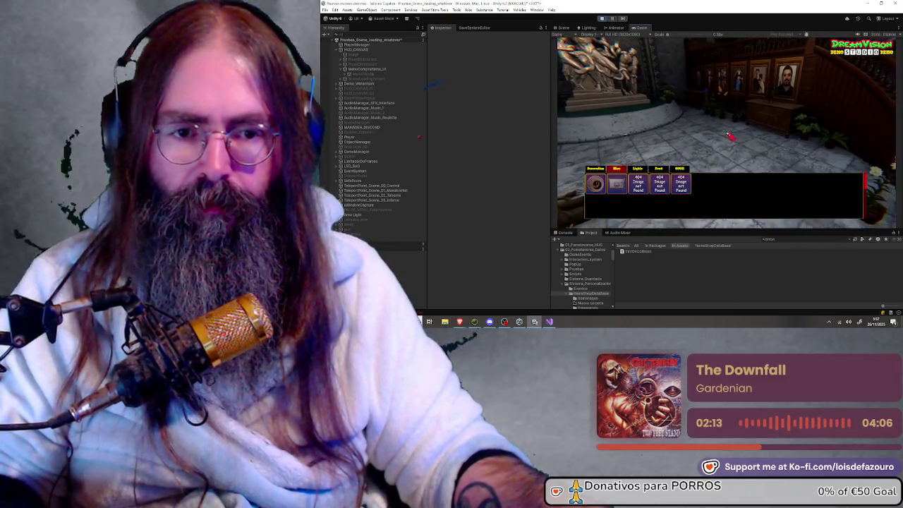
pyautogui.click(655, 175)
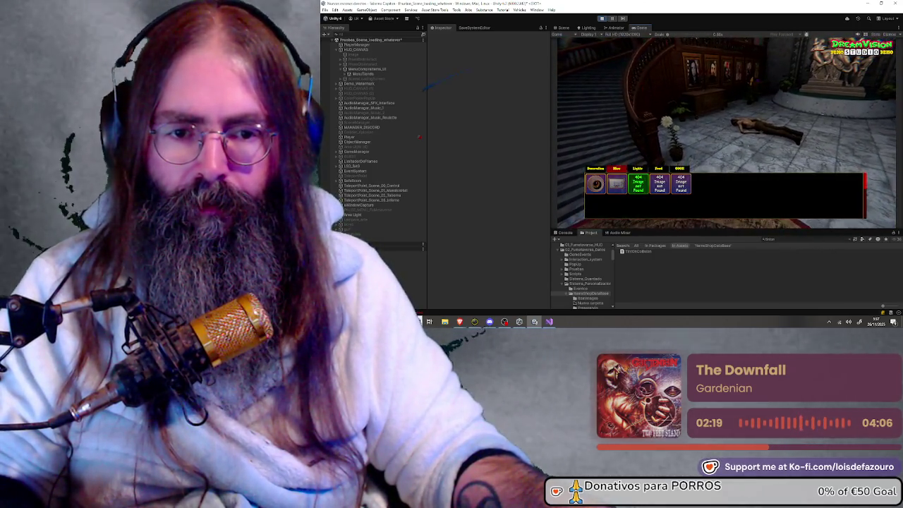
# Close the item bar and scene selector overlay, then switch to the Scene view
pyautogui.press('Escape')
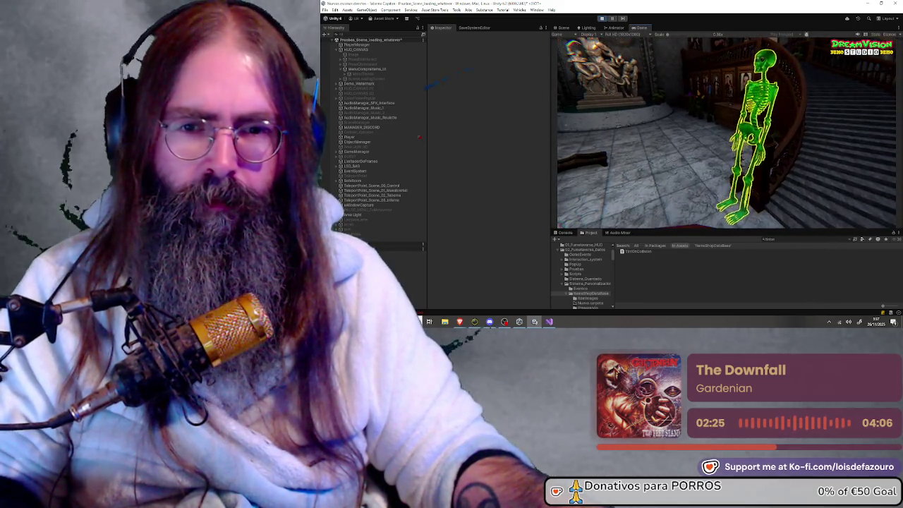
pyautogui.press('Escape')
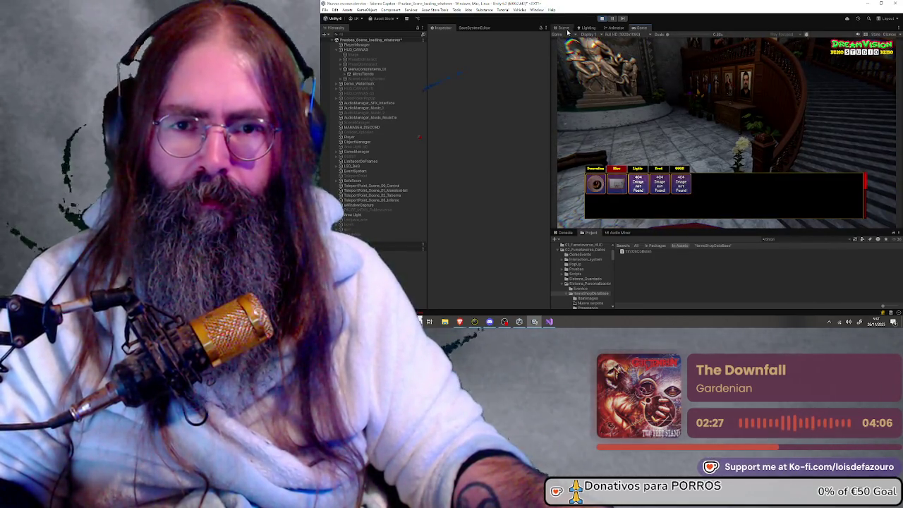
pyautogui.click(565, 30)
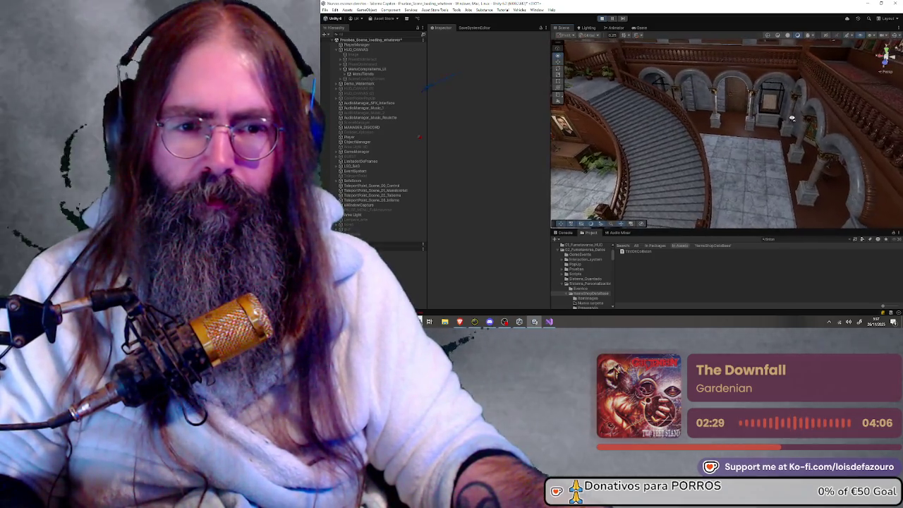
# Orbit around the staircase hall, exit Play mode, and bring up the TintOnCollision script
pyautogui.moveTo(710, 114); pyautogui.dragTo(604, 115)
pyautogui.moveTo(766, 84); pyautogui.dragTo(671, 78)
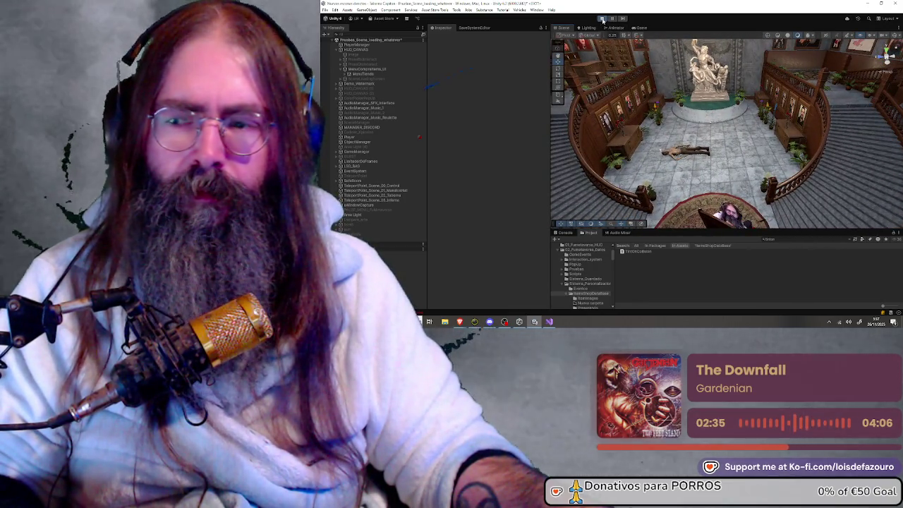
pyautogui.click(602, 19)
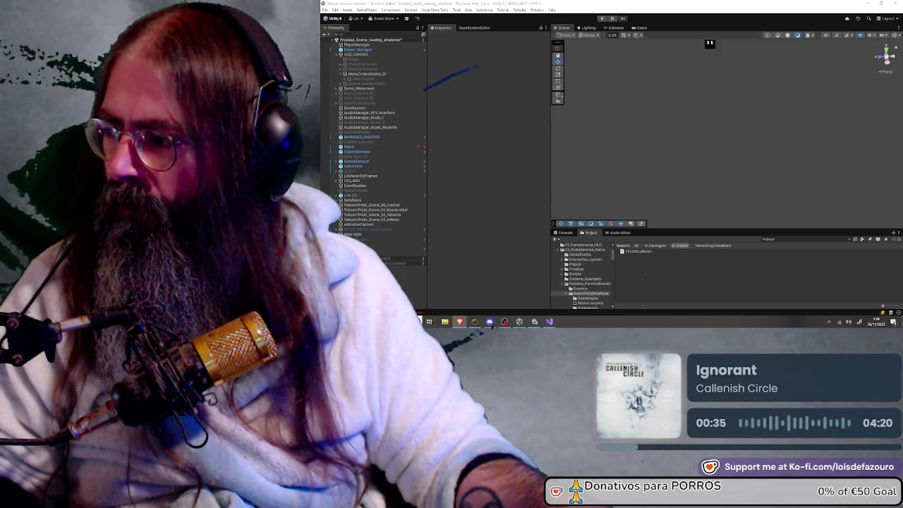
pyautogui.hotkey('alt', 'Tab')
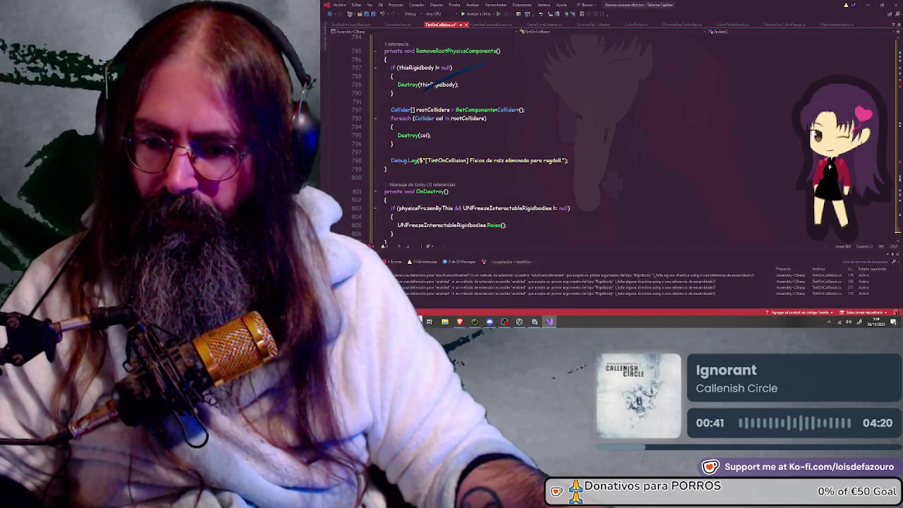
# Select all compile errors, check the browser, then work in RemoveRootPhysicsComponents around lines 789–792
pyautogui.click(414, 302)
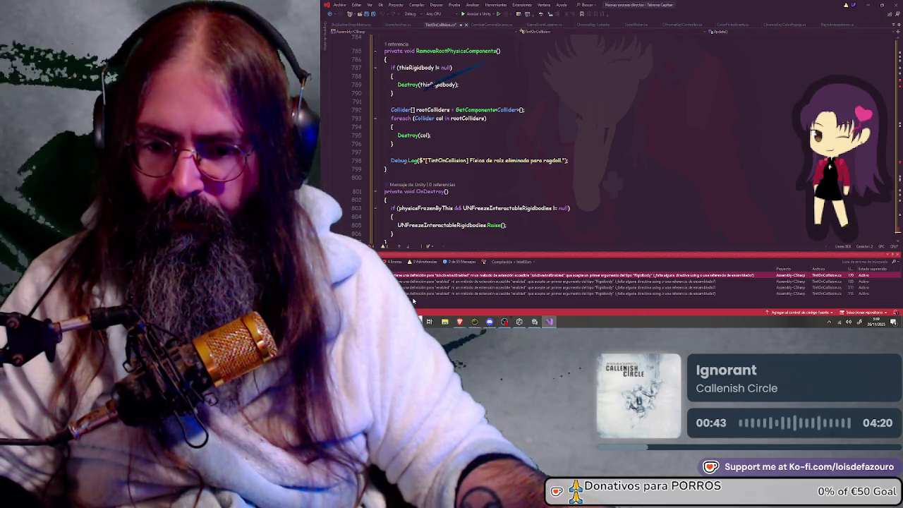
pyautogui.hotkey('ctrl', 'a')
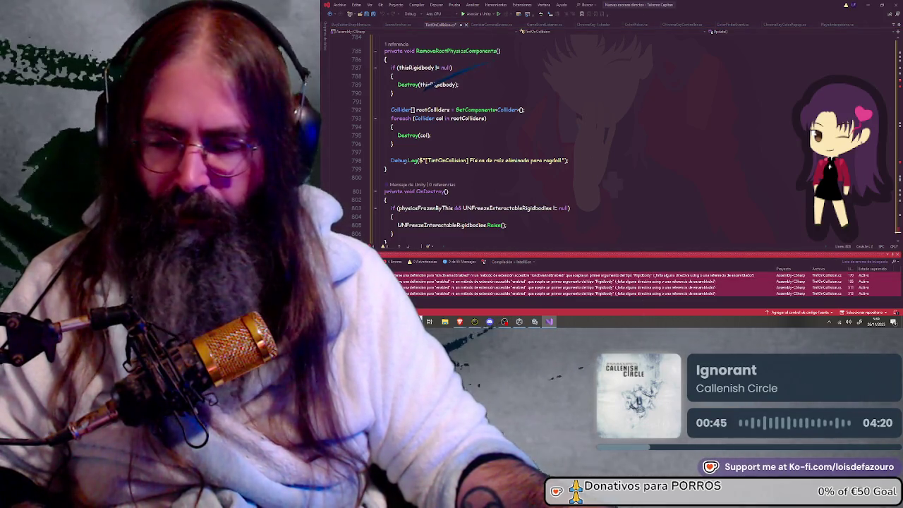
pyautogui.hotkey('alt', 'Tab')
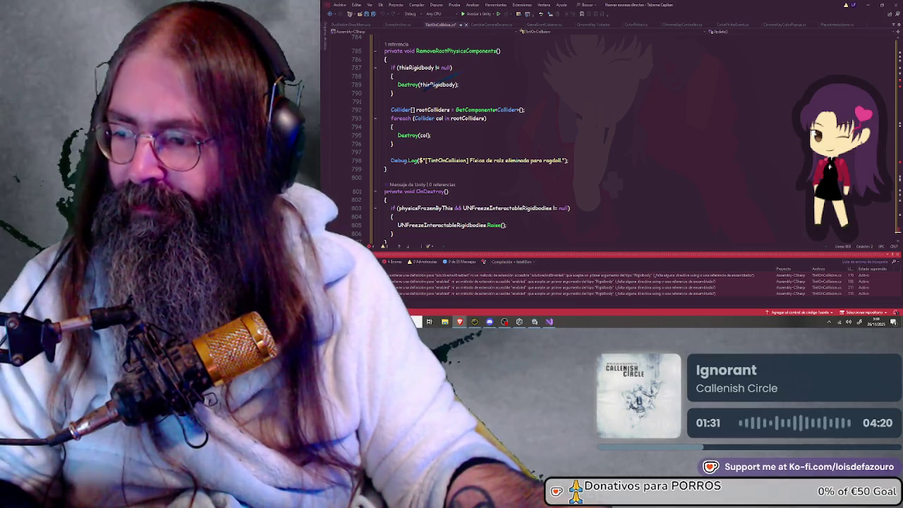
pyautogui.click(433, 84)
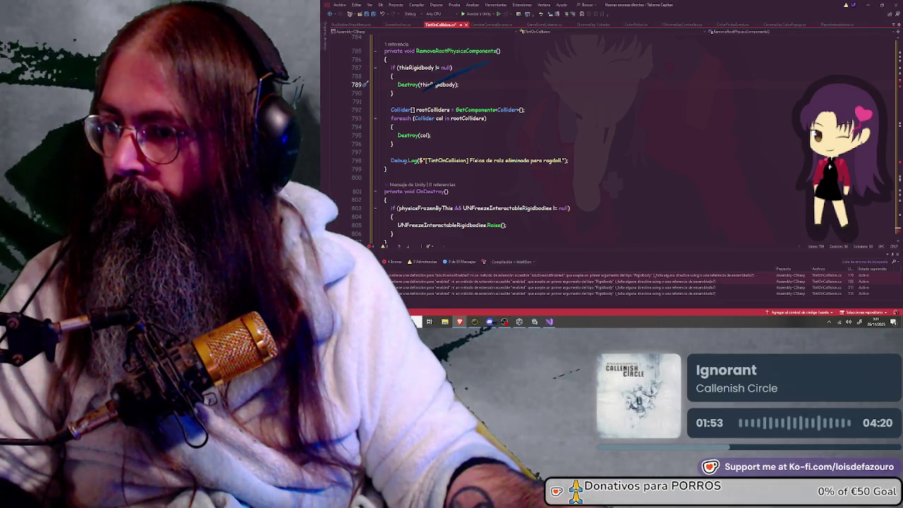
pyautogui.click(657, 112)
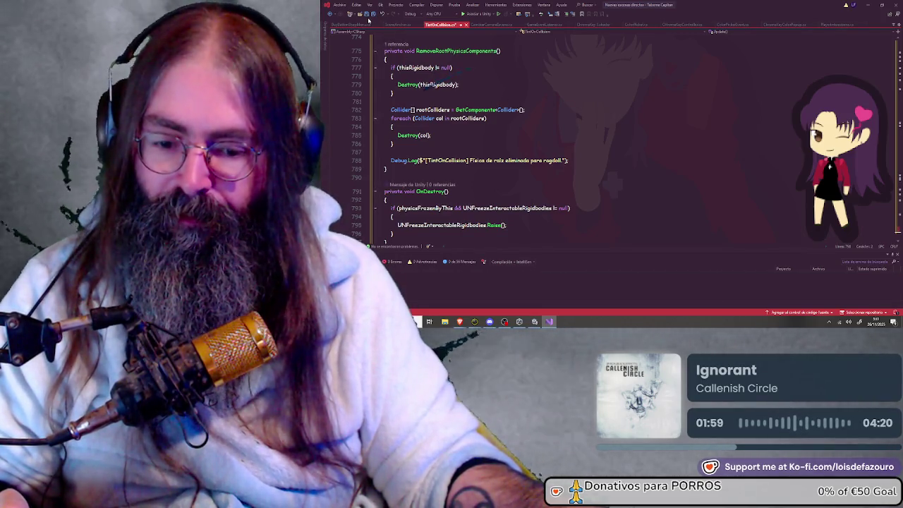
# Save TintOnCollision.cs with Ctrl+S and minimize Visual Studio to return to Unity
pyautogui.hotkey('ctrl', 's')
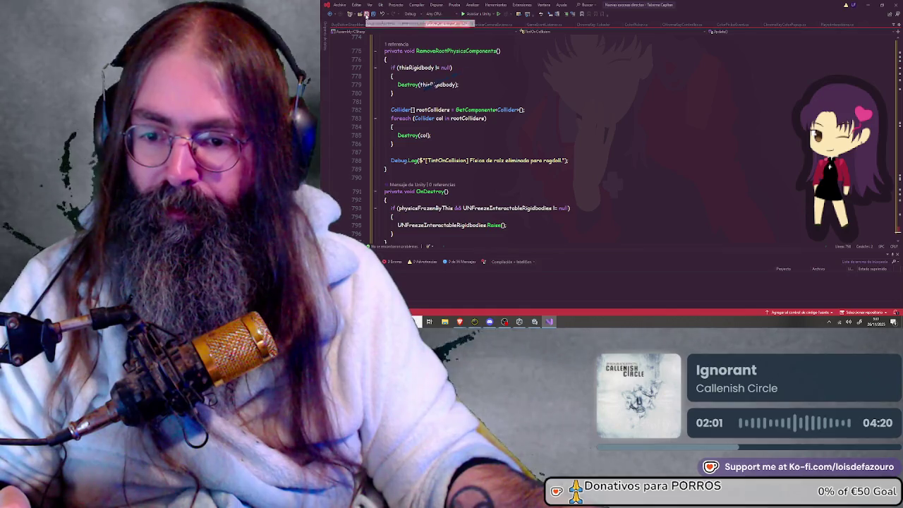
pyautogui.click(869, 4)
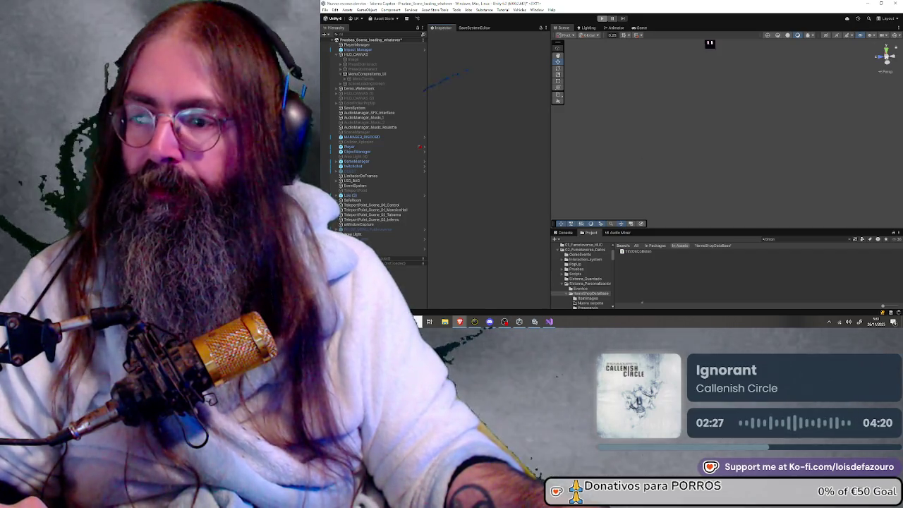
# Start Play mode from the Unity toolbar to reach the DreamVision Studio main menu
pyautogui.click(602, 19)
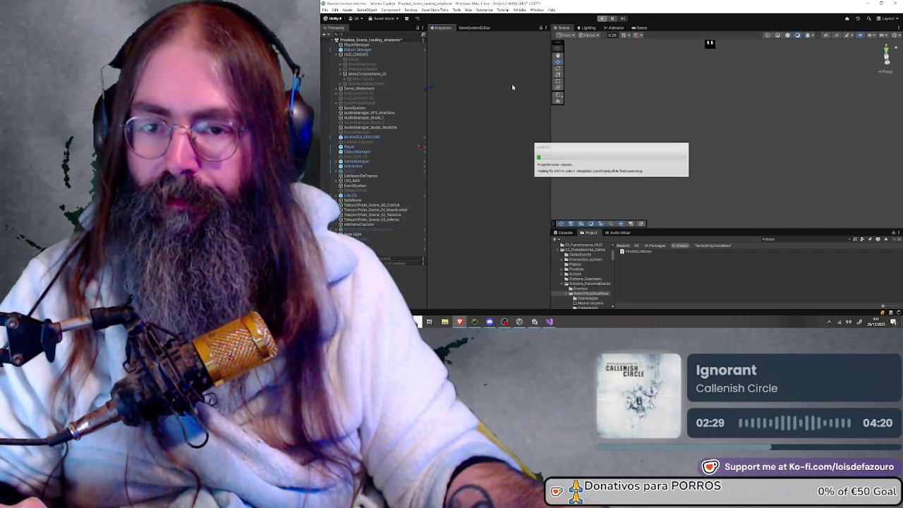
pyautogui.click(602, 19)
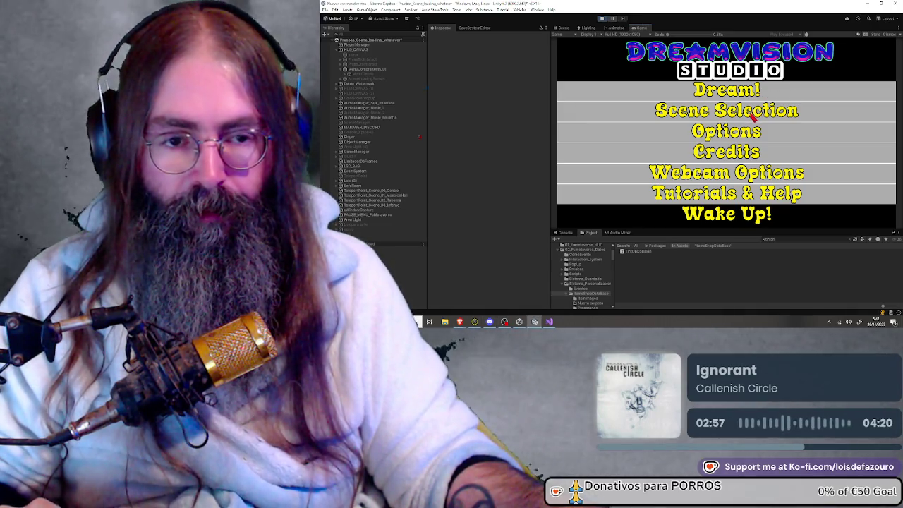
# Open the game's Scene Selection menu and load the Demo Dream scene
pyautogui.click(746, 118)
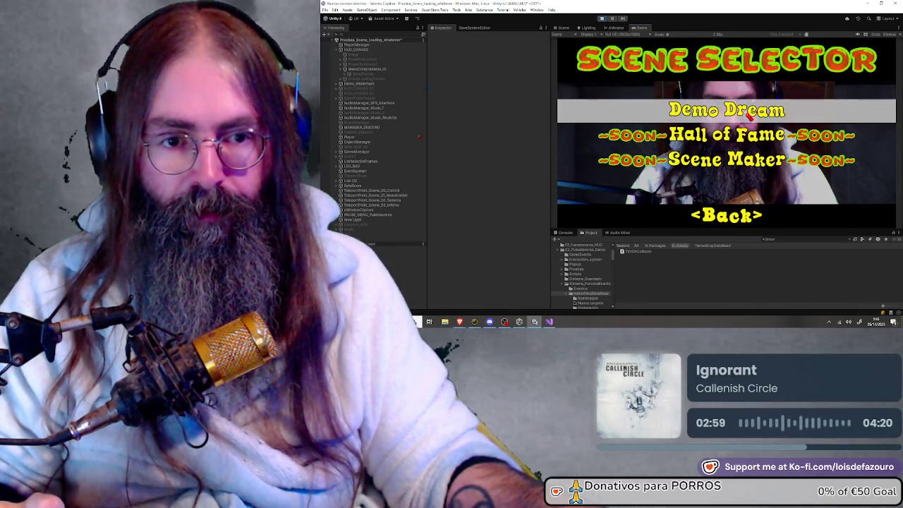
pyautogui.click(747, 117)
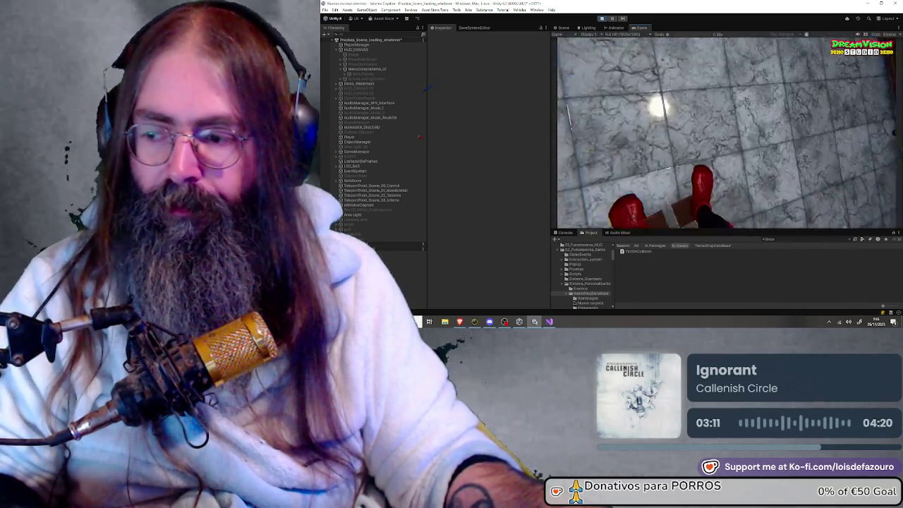
# Place a skeleton from the item bar's Mas category in the room
pyautogui.press('Tab')
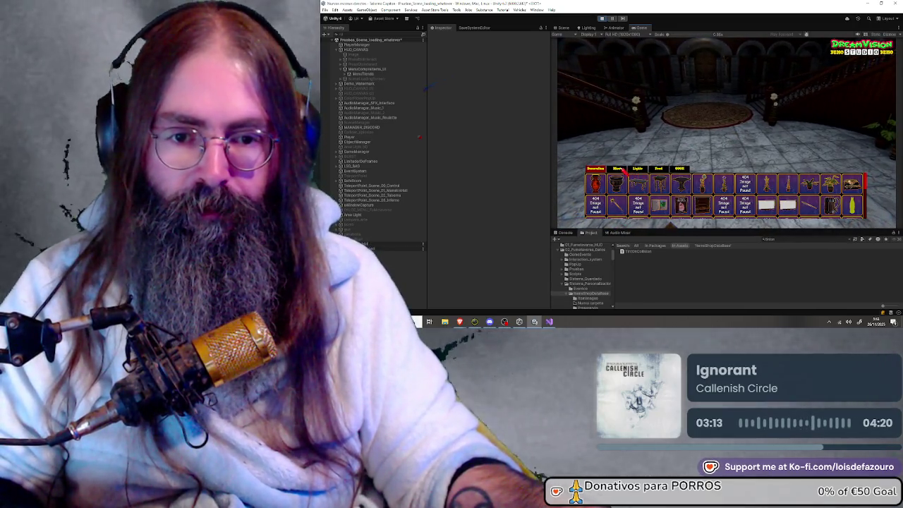
pyautogui.click(619, 170)
pyautogui.click(638, 183)
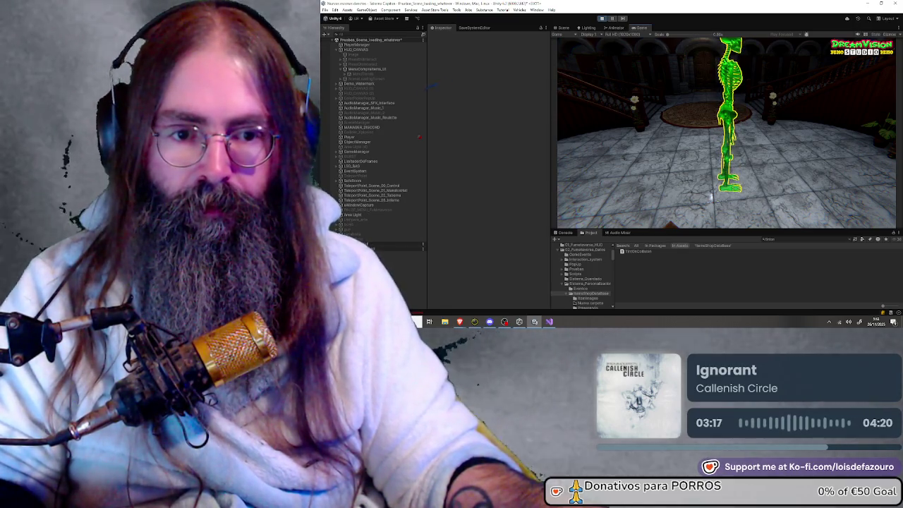
pyautogui.click(726, 132)
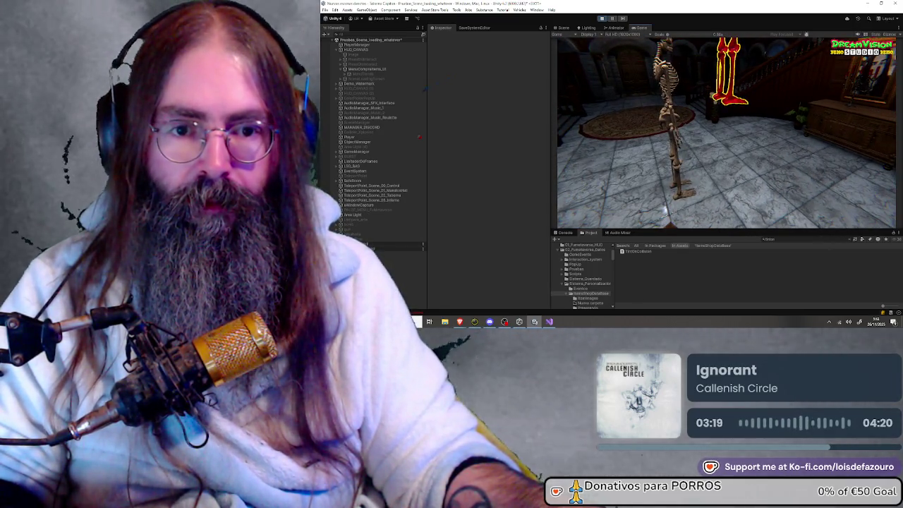
# Pick up the character and drop it at a new spot in the hall
pyautogui.press('Tab')
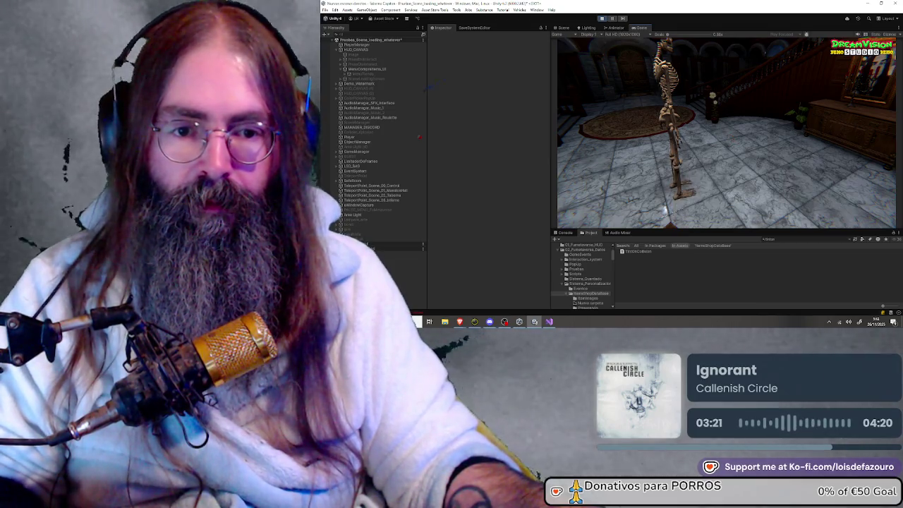
pyautogui.press('Tab')
pyautogui.click(727, 133)
pyautogui.click(726, 132)
pyautogui.press('Tab')
pyautogui.press('Tab')
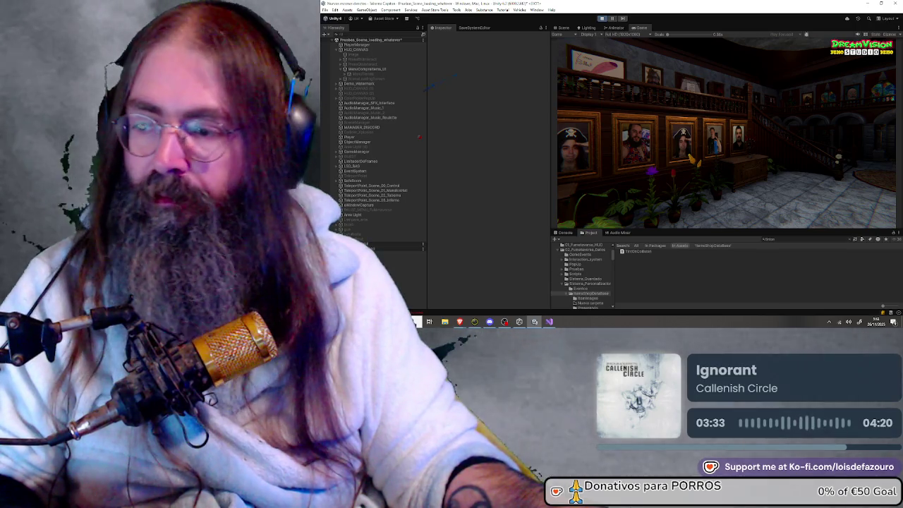
# Stop the running game with Ctrl+P to return to editing
pyautogui.hotkey('ctrl', 'p')
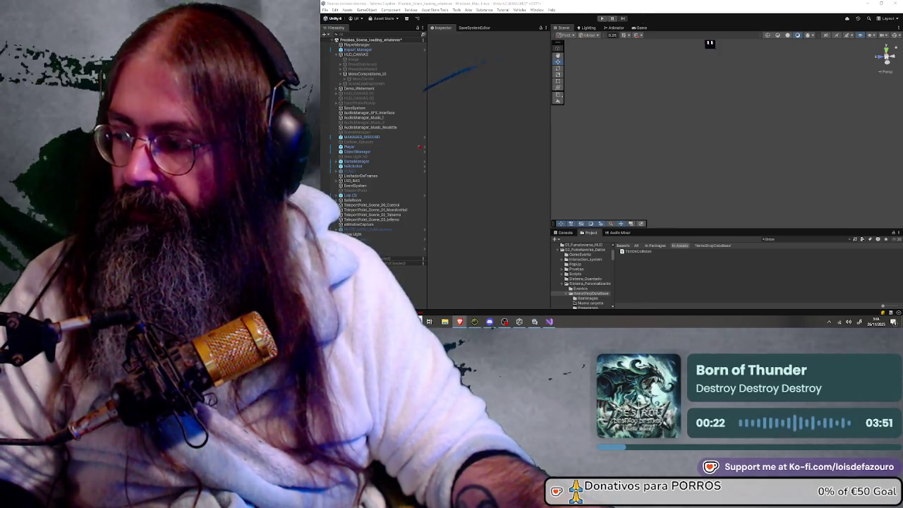
# Bring Visual Studio forward, save TintOnCollision.cs, and minimize it to return to Unity
pyautogui.click(552, 322)
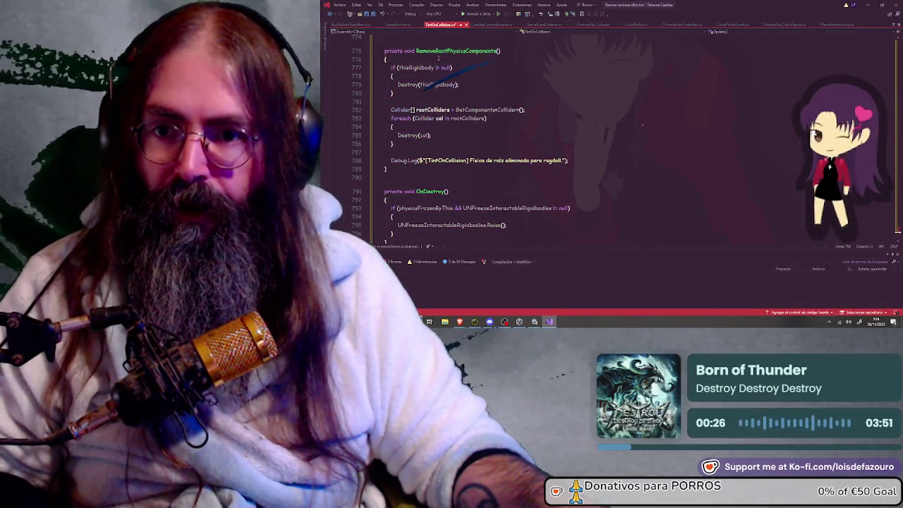
pyautogui.click(367, 15)
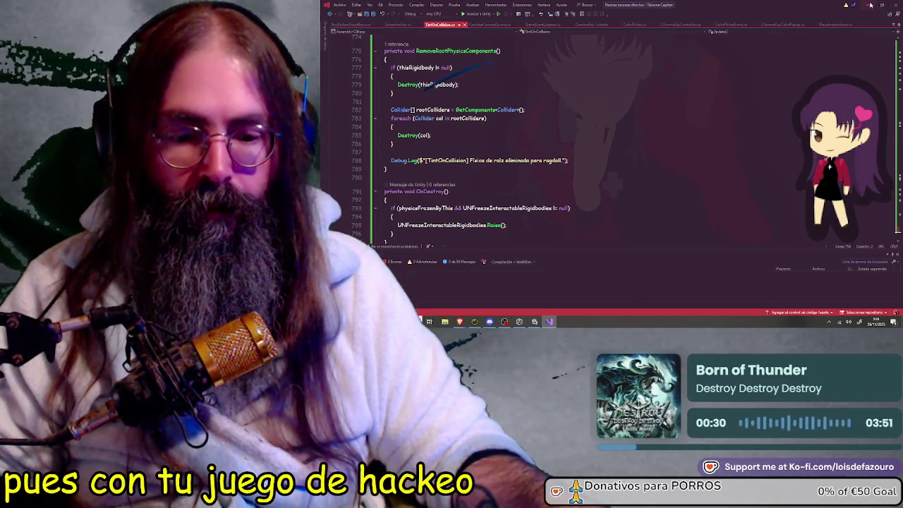
pyautogui.click(871, 5)
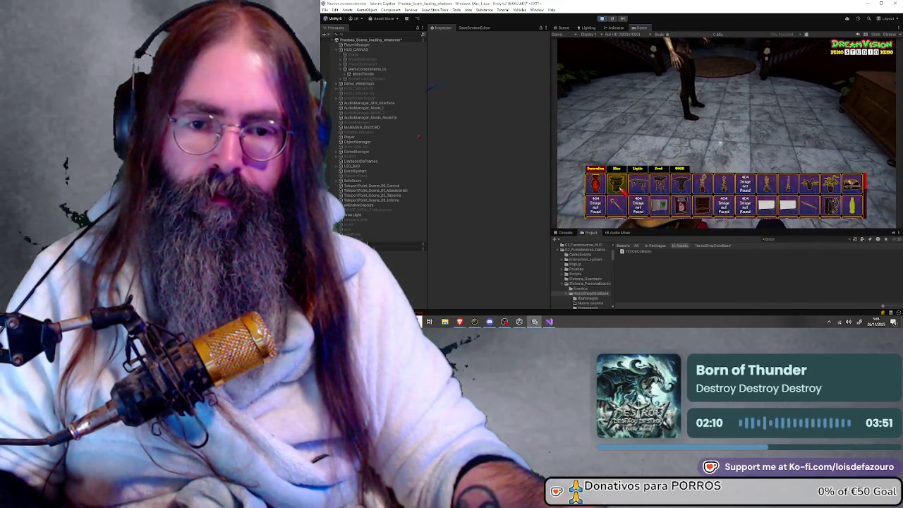
# Scroll the in-game item bar, pick a lamp to place, then stop Play mode with Ctrl+P
pyautogui.scroll(-3, 727, 134)
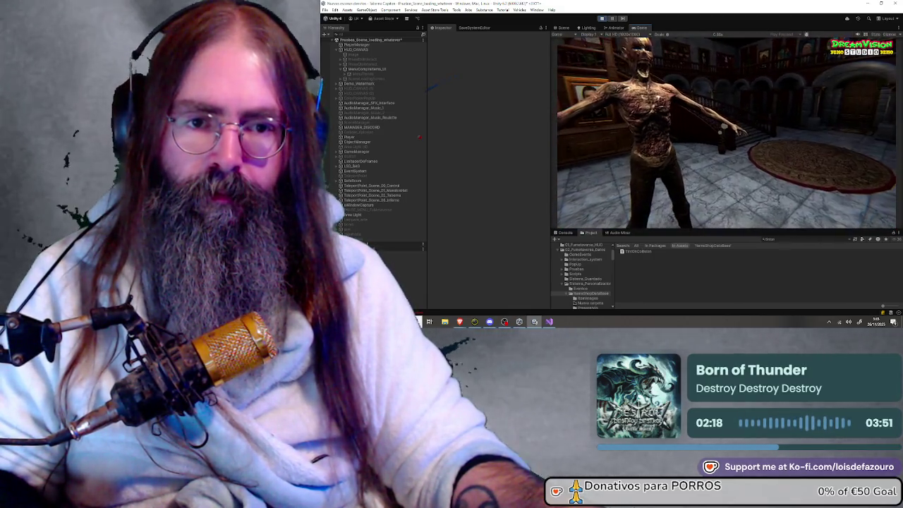
pyautogui.scroll(-1, 727, 134)
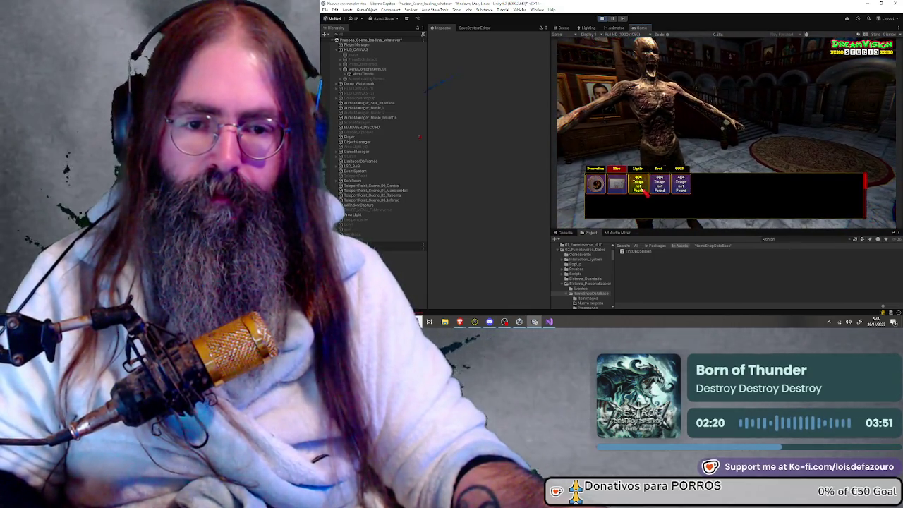
pyautogui.click(641, 184)
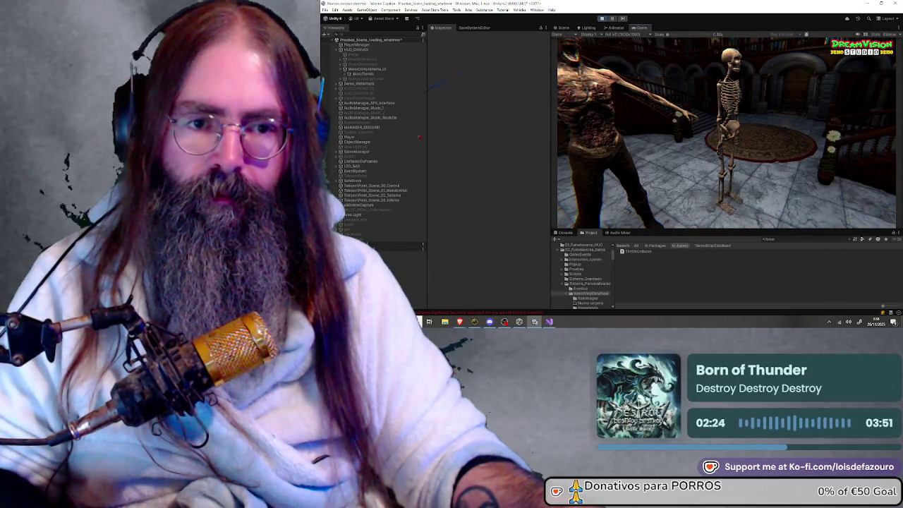
pyautogui.hotkey('ctrl', 'p')
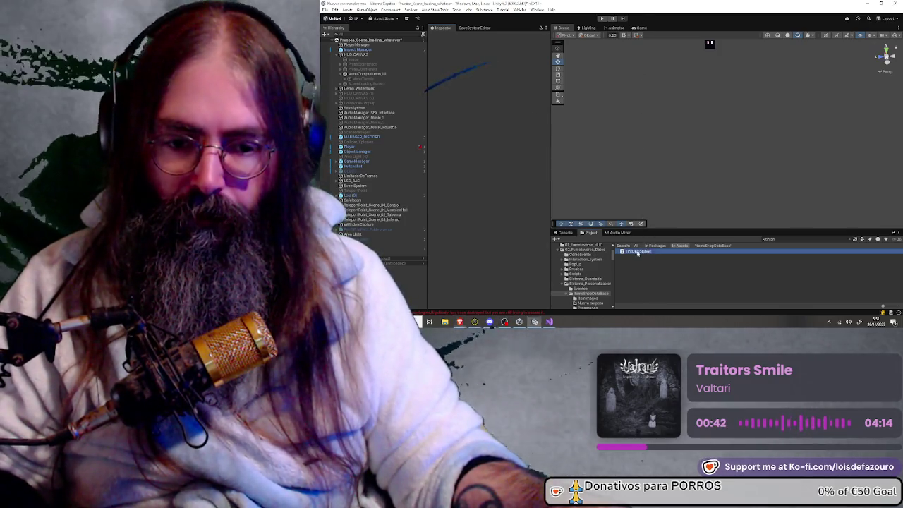
pyautogui.scroll(1, 586, 275)
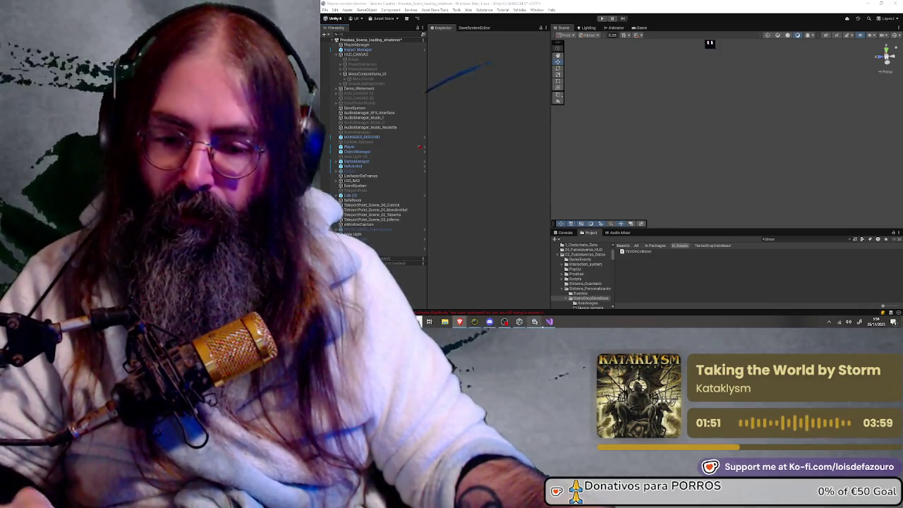
pyautogui.click(550, 322)
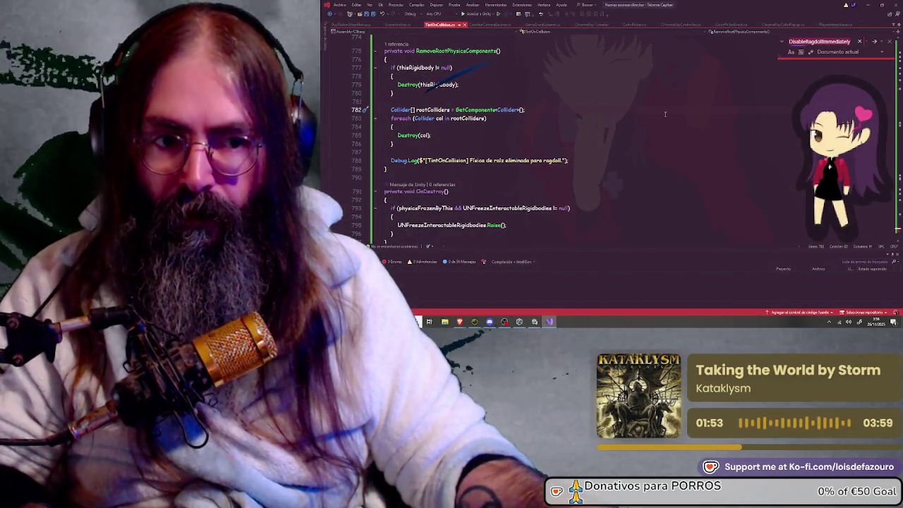
# Search the script for enableRigidbodyOnStart, then refine the search to find EnableRagdollOnPlace
pyautogui.write('enable')
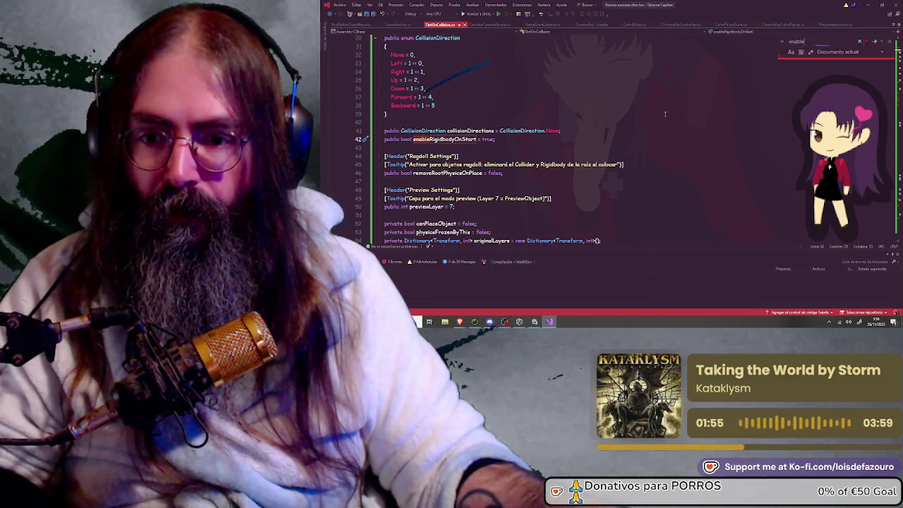
pyautogui.write('rigid')
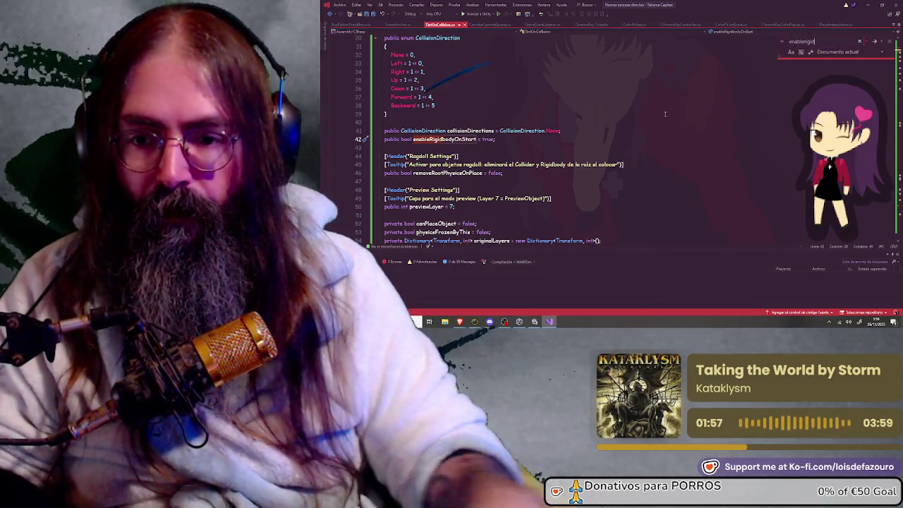
pyautogui.press('Return')
pyautogui.press('Return')
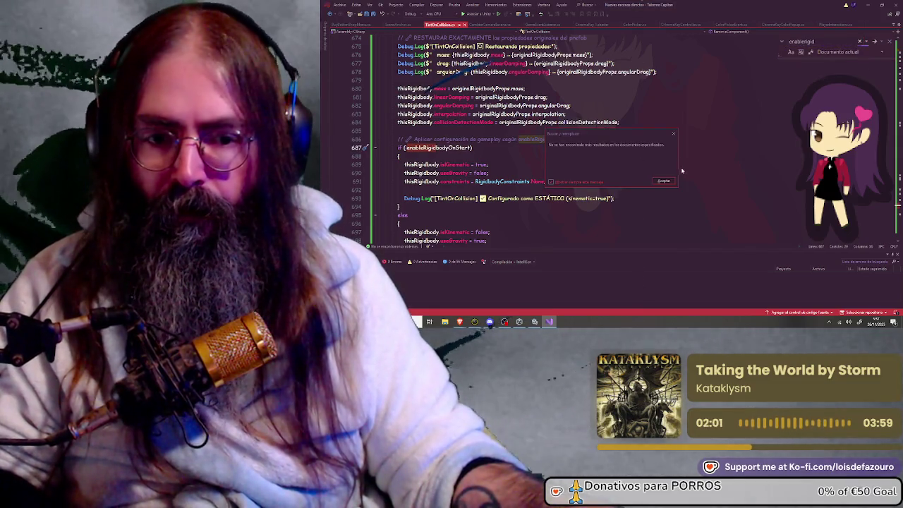
pyautogui.click(663, 182)
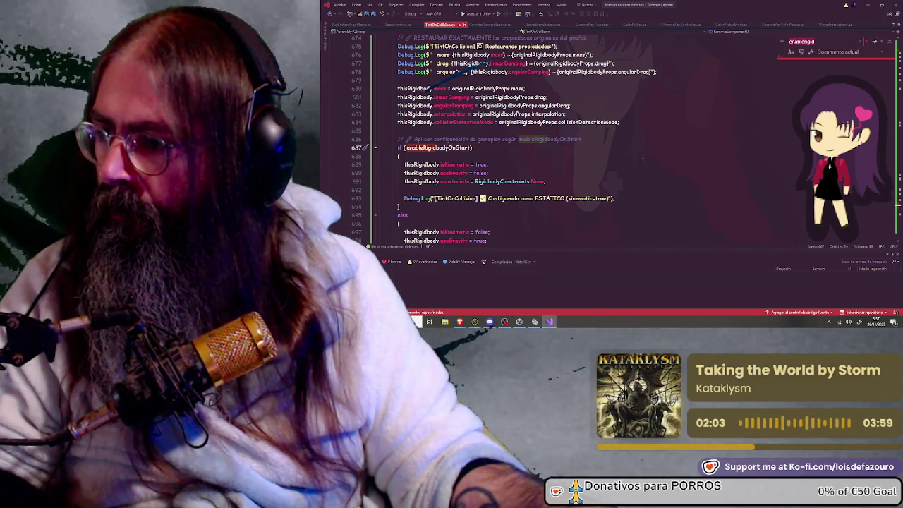
pyautogui.click(830, 41)
pyautogui.press('BackSpace')
pyautogui.press('BackSpace')
pyautogui.press('BackSpace')
pyautogui.press('Return')
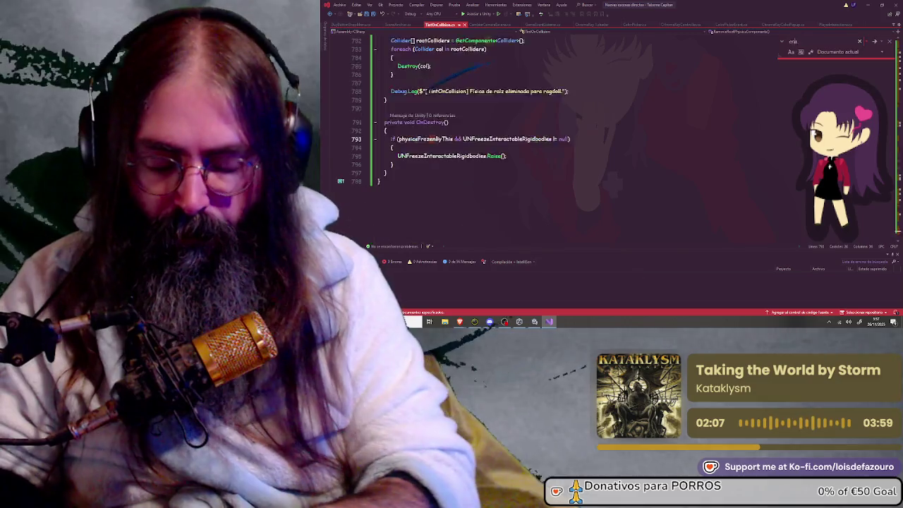
pyautogui.write('Ragd')
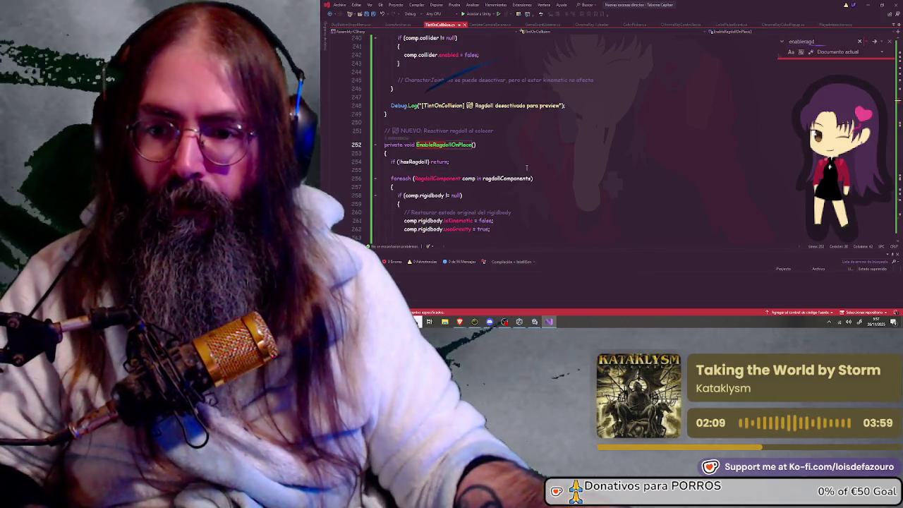
pyautogui.scroll(2, 422, 76)
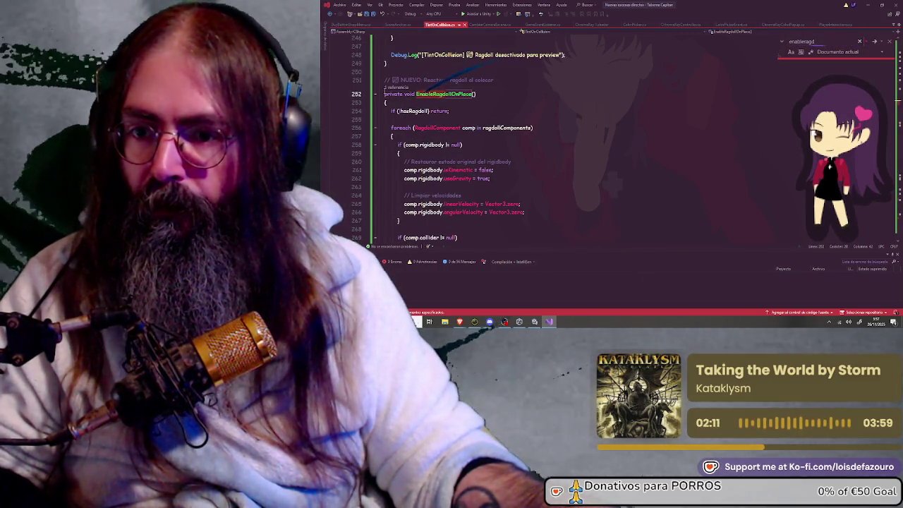
# Replace EnableRagdollOnPlace with the rigidbody-restore version, save TintOnCollision.cs and return to Unity
pyautogui.click(383, 80)
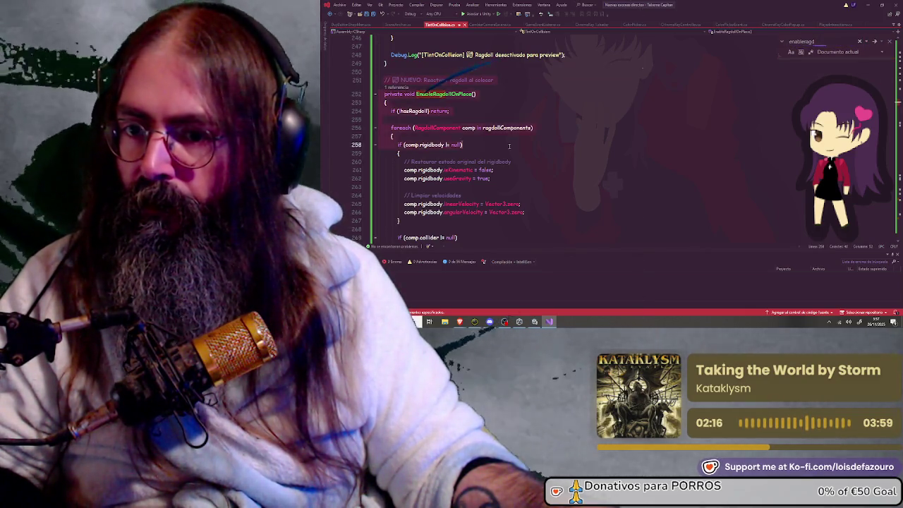
pyautogui.scroll(-8, 452, 141)
pyautogui.click(515, 83)
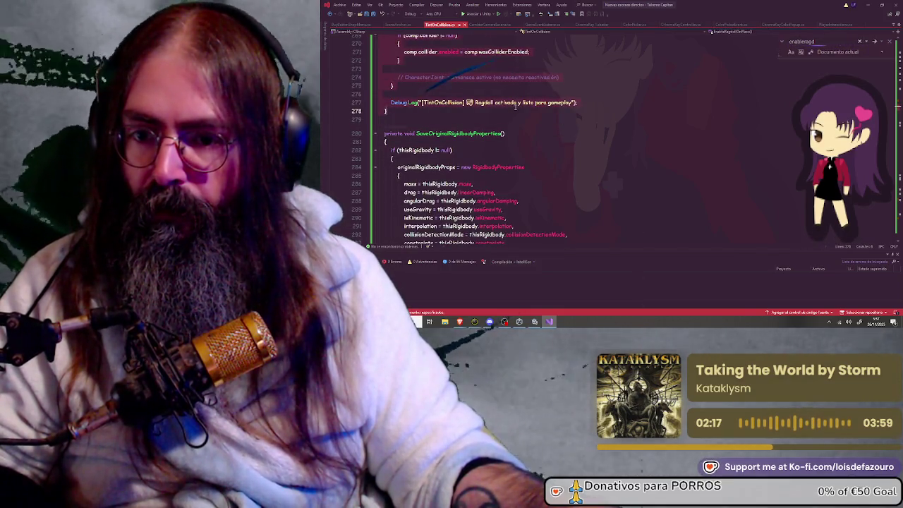
pyautogui.hotkey('ctrl', 'v')
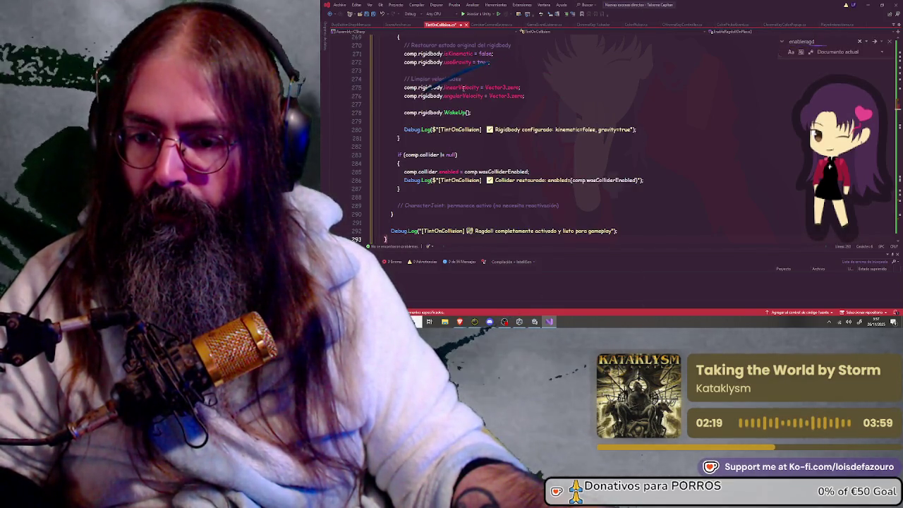
pyautogui.scroll(-1, 520, 126)
pyautogui.hotkey('ctrl', 's')
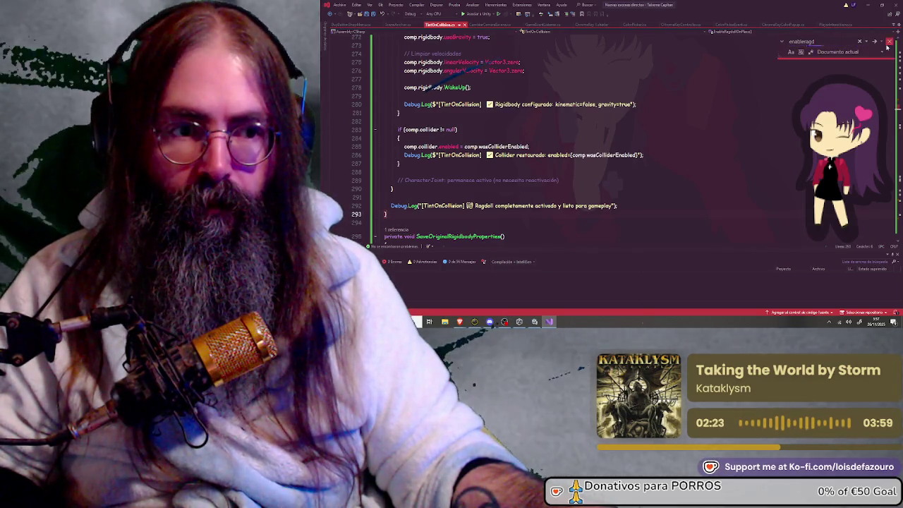
pyautogui.click(869, 5)
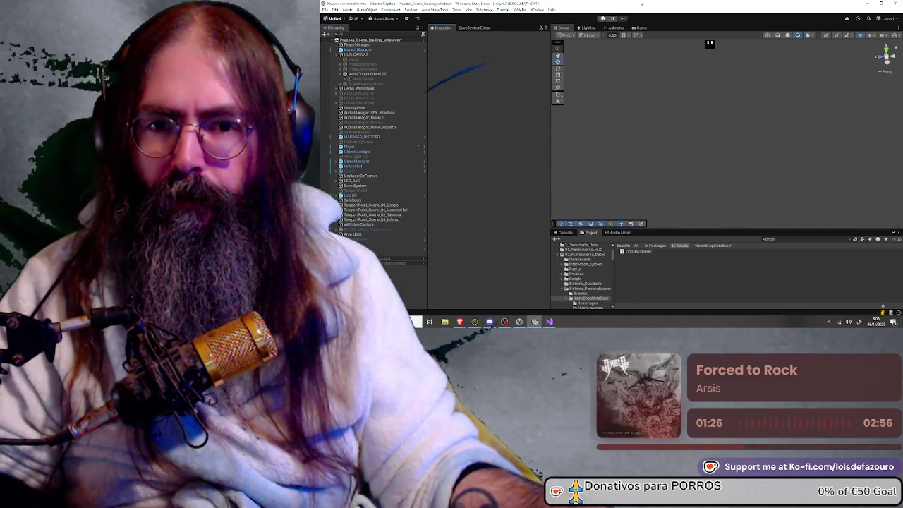
# Enter play mode and choose Scene Selection from the game's main menu
pyautogui.click(603, 19)
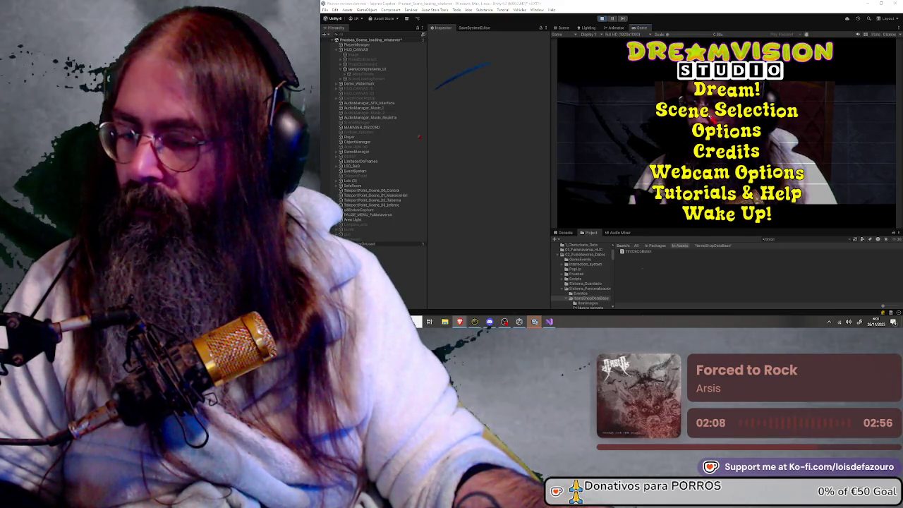
pyautogui.click(698, 112)
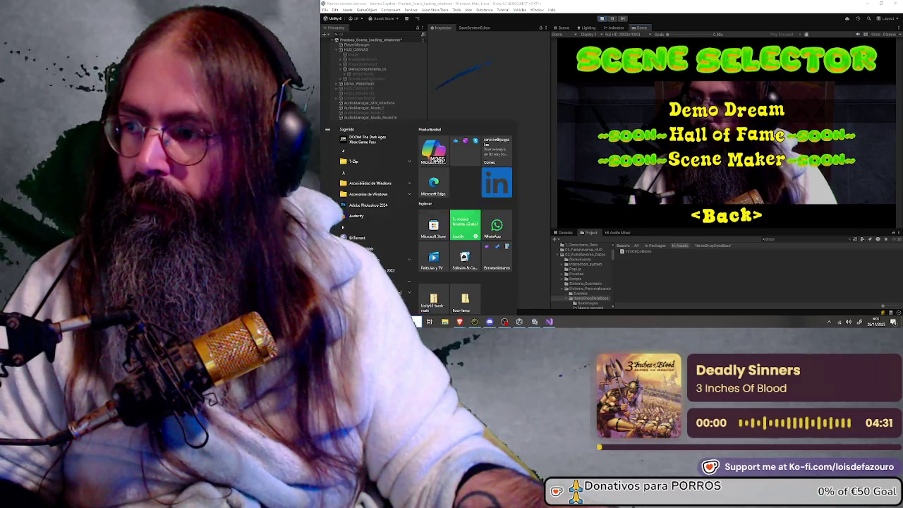
# Load Demo Dream, toggle the in-game scene selector with Escape, then exit play mode
pyautogui.click(742, 112)
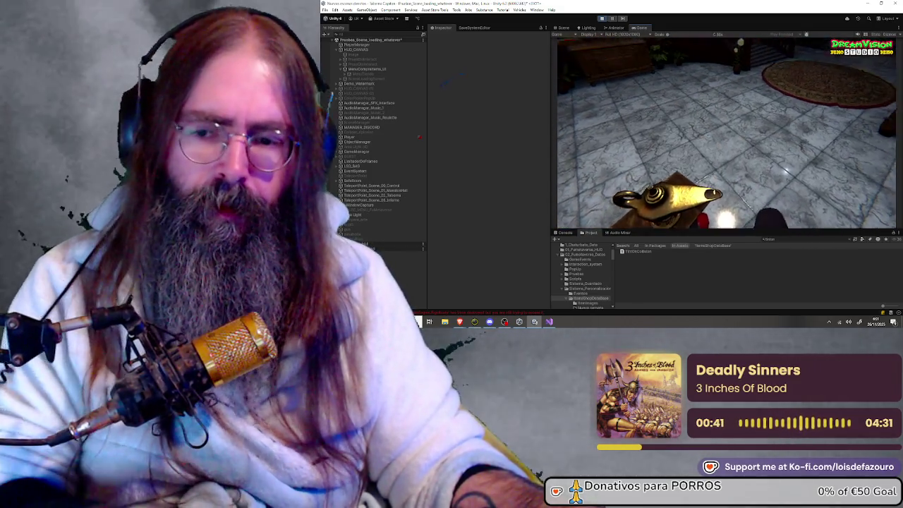
pyautogui.press('Escape')
pyautogui.click(671, 109)
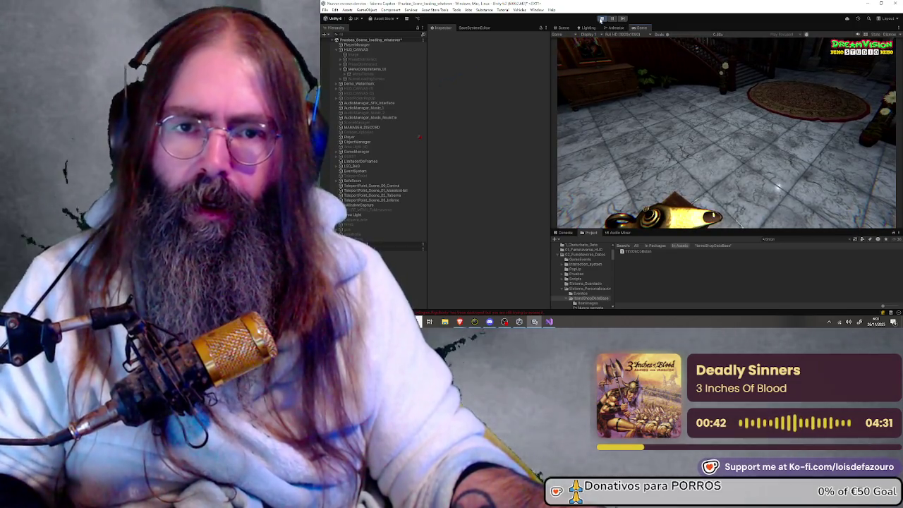
pyautogui.click(601, 18)
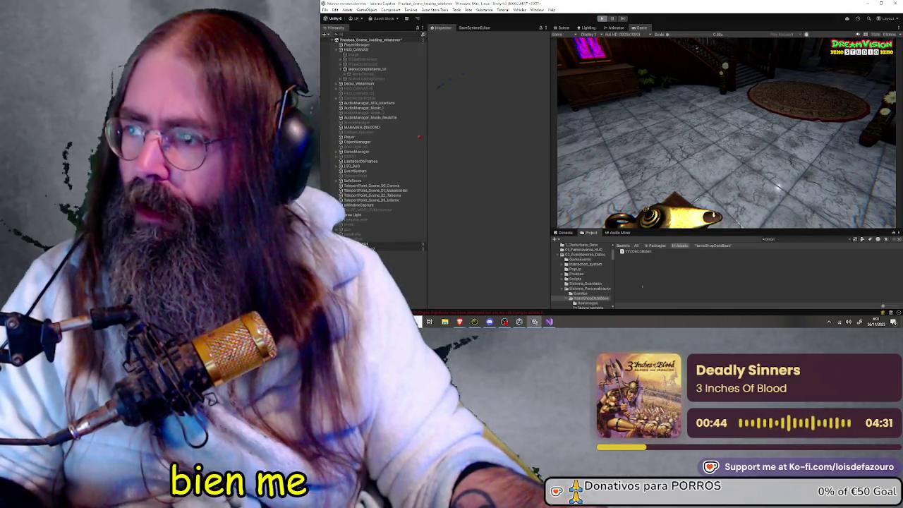
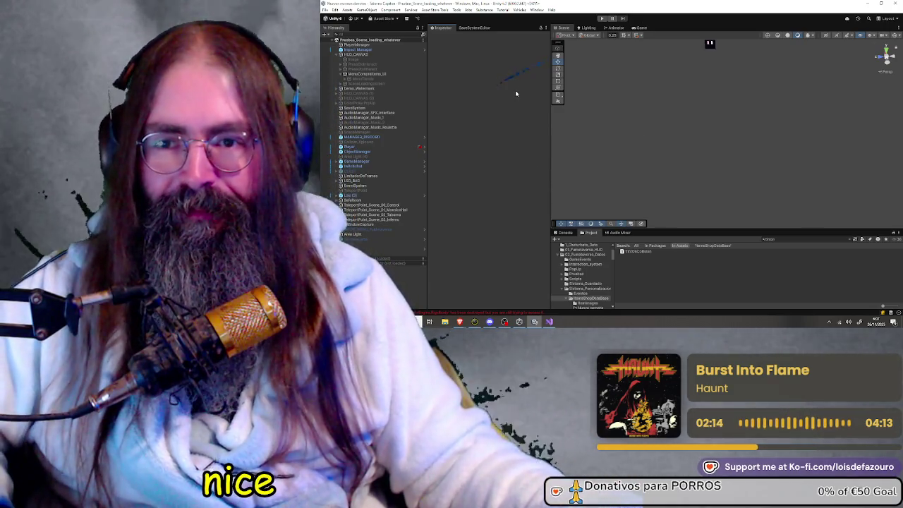
# Start play mode and load the Demo Dream hall from the Scene Selection menu
pyautogui.click(601, 19)
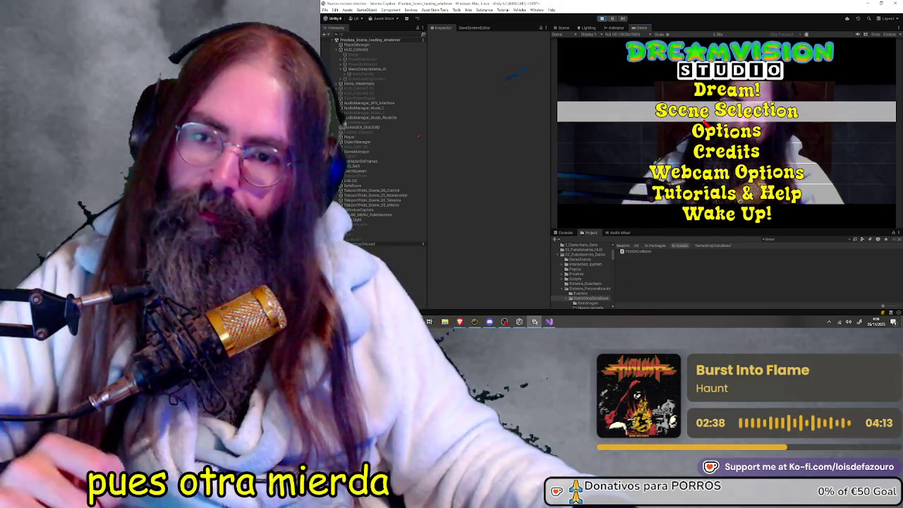
pyautogui.click(696, 110)
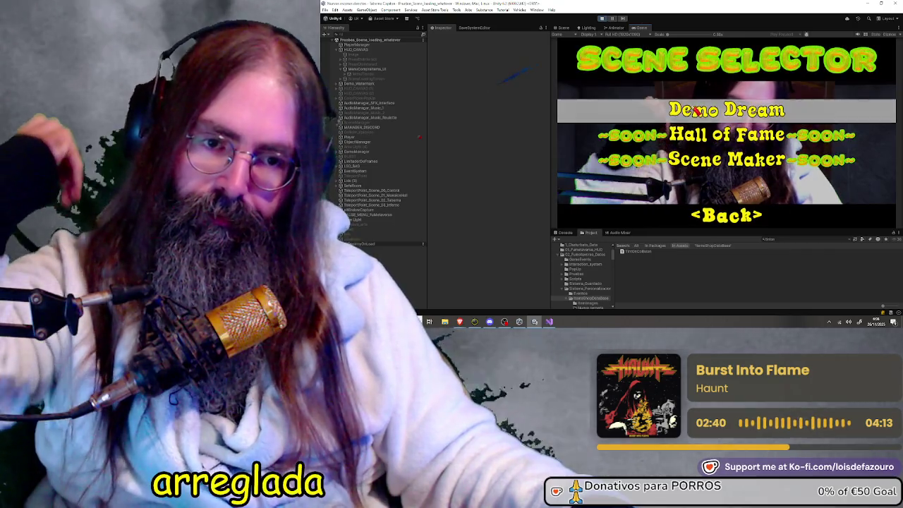
pyautogui.click(696, 110)
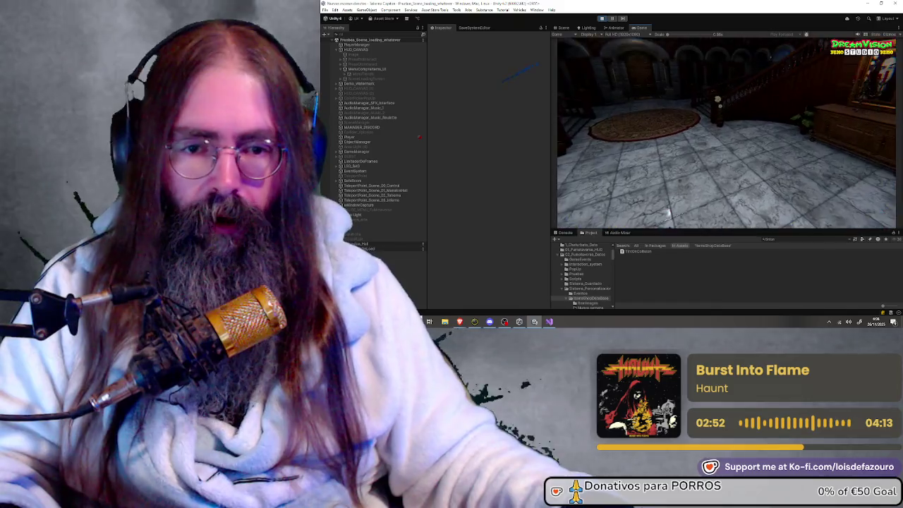
# Launch Notepad++ by searching 'note' in the system app search
pyautogui.press('super')
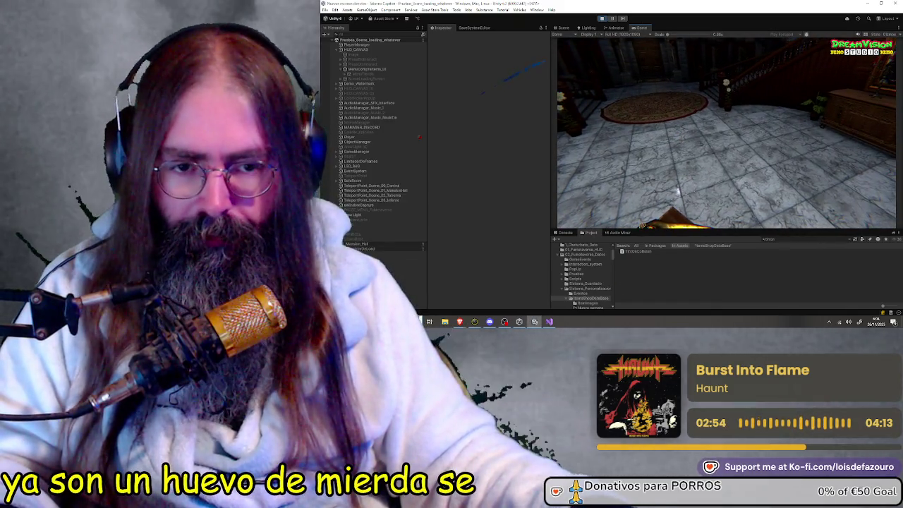
pyautogui.write('note')
pyautogui.press('Return')
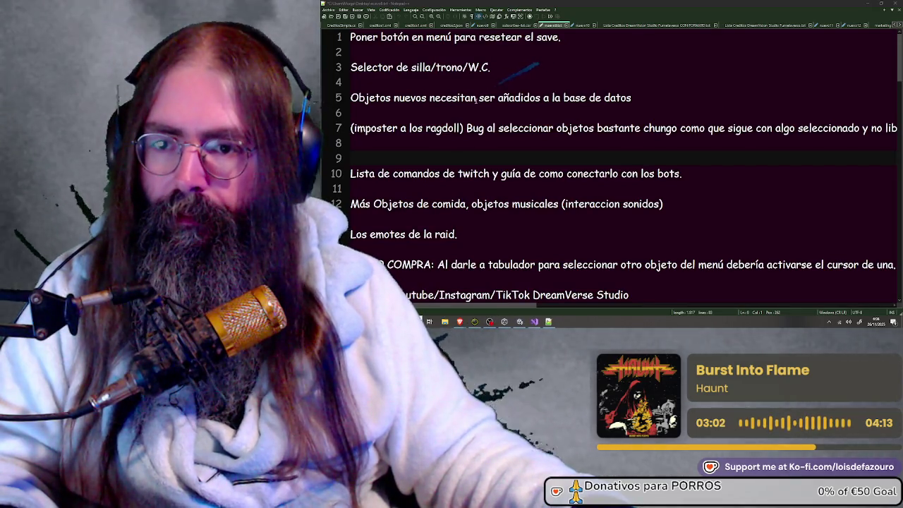
# Delete the line-7 ragdoll object-selection bug and its blank lines, save, and minimise Notepad++
pyautogui.moveTo(351, 128); pyautogui.dragTo(888, 130)
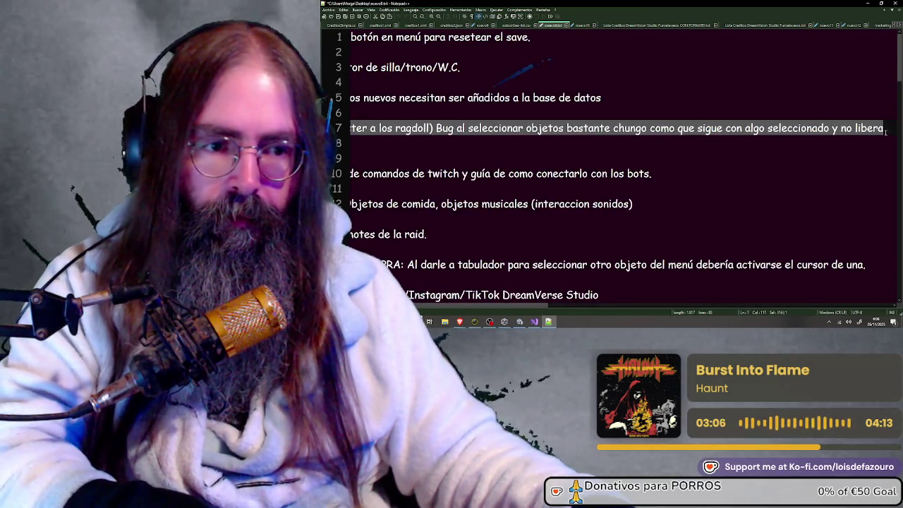
pyautogui.write('a')
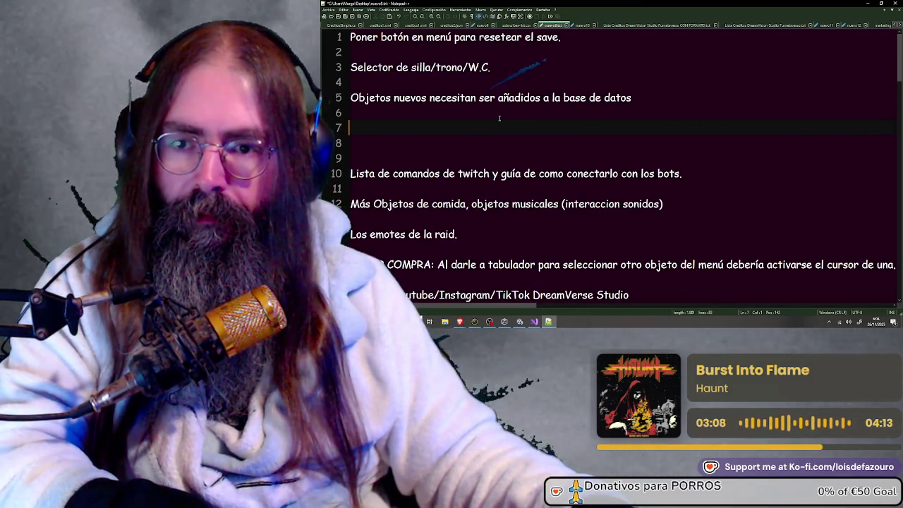
pyautogui.press('Delete')
pyautogui.press('Delete')
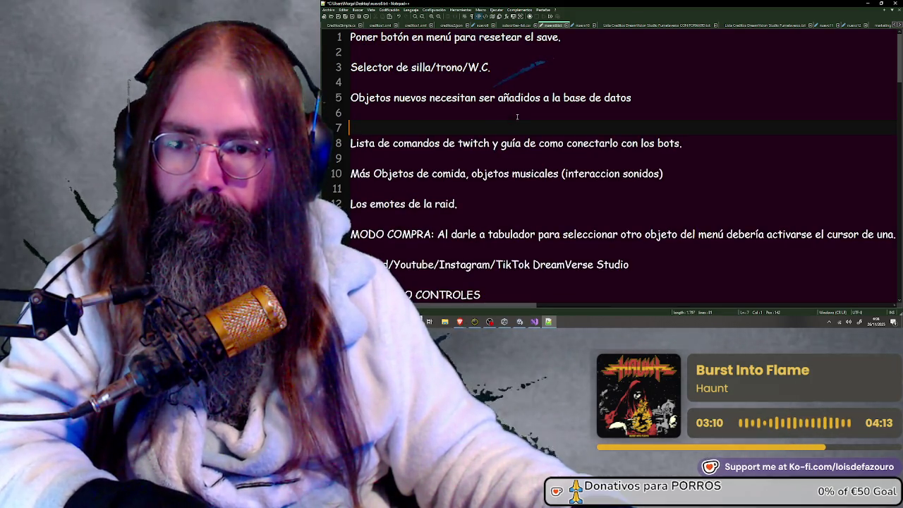
pyautogui.press('BackSpace')
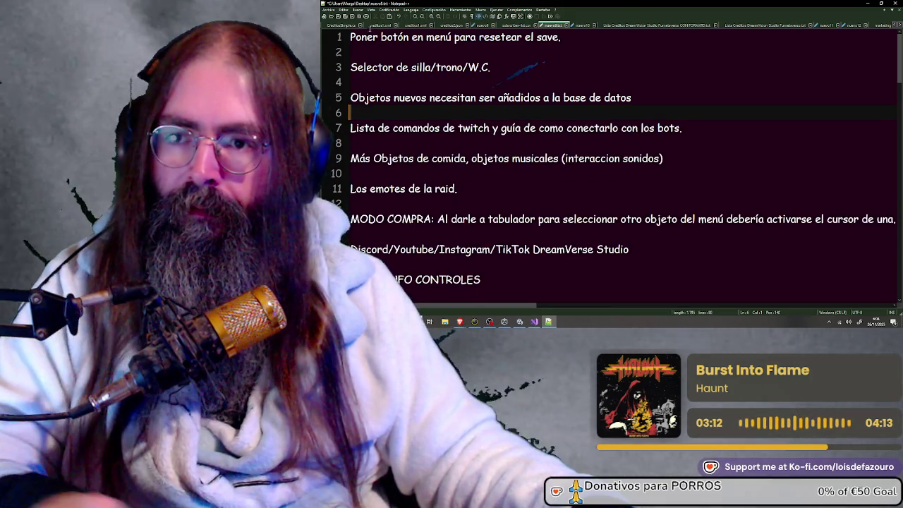
pyautogui.click(337, 16)
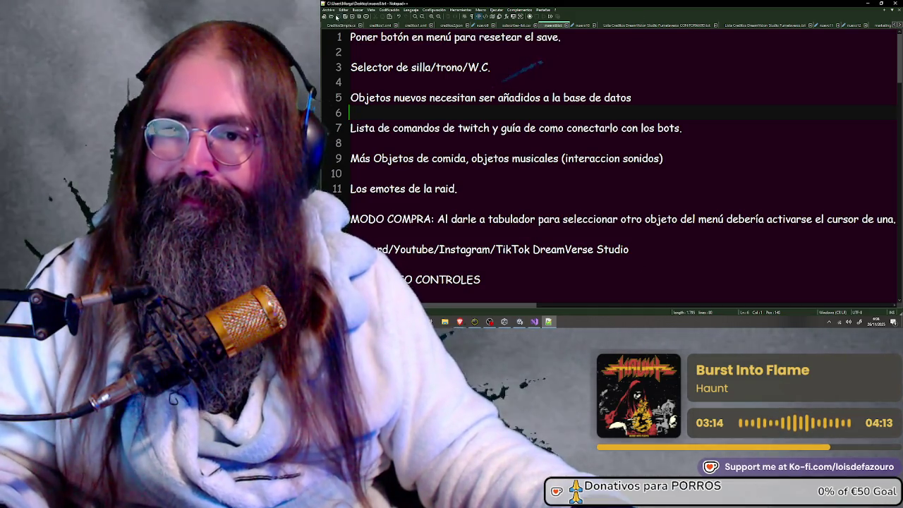
pyautogui.click(866, 5)
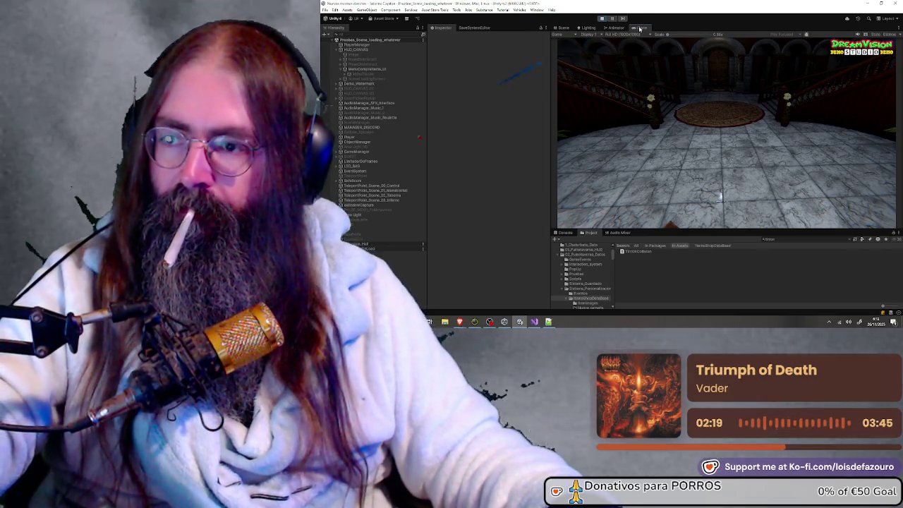
# Maximize the Game view, browse the Misc tab of the in-game inventory, then close it
pyautogui.rightClick(641, 28)
pyautogui.click(665, 48)
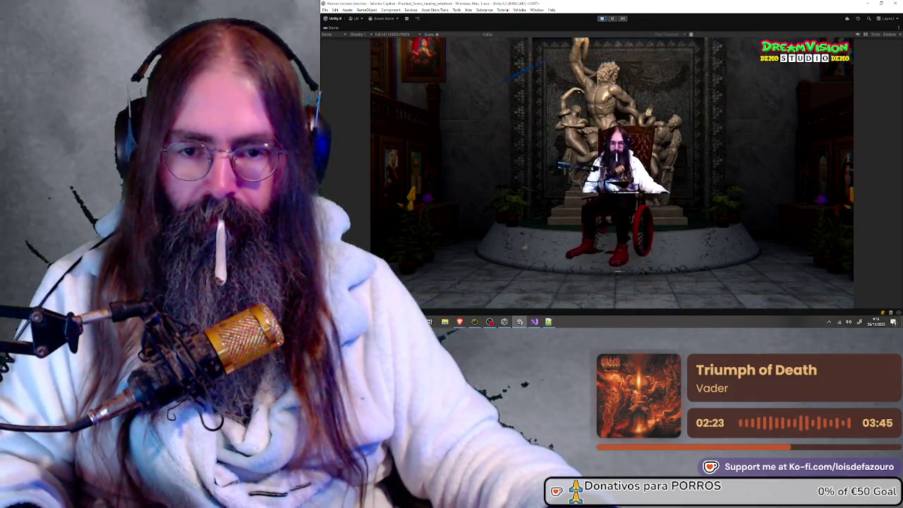
pyautogui.press('i')
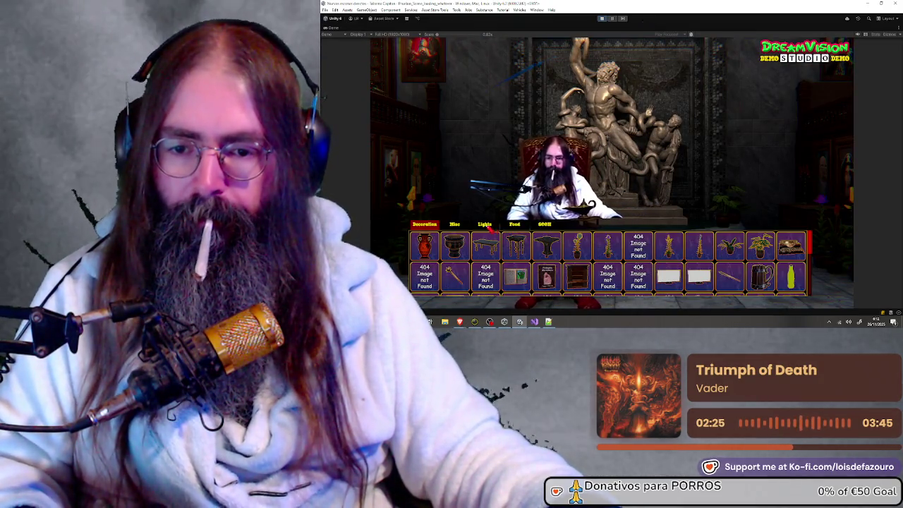
pyautogui.click(458, 225)
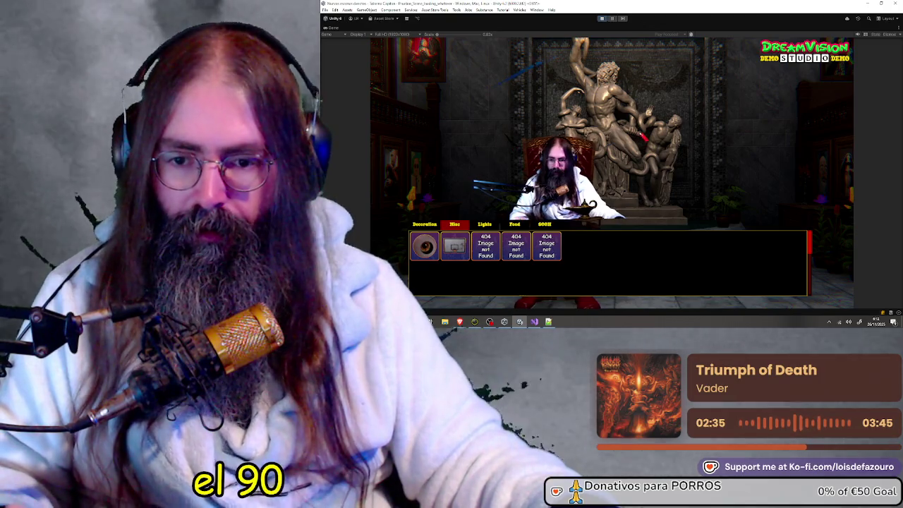
pyautogui.press('Escape')
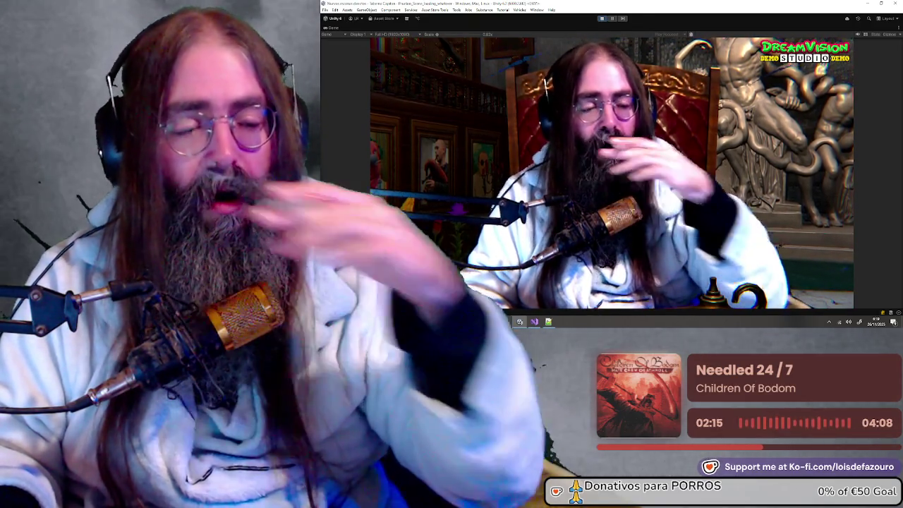
# Pick the skeleton lamp from the in-game item catalogue to place in the hall
pyautogui.press('b')
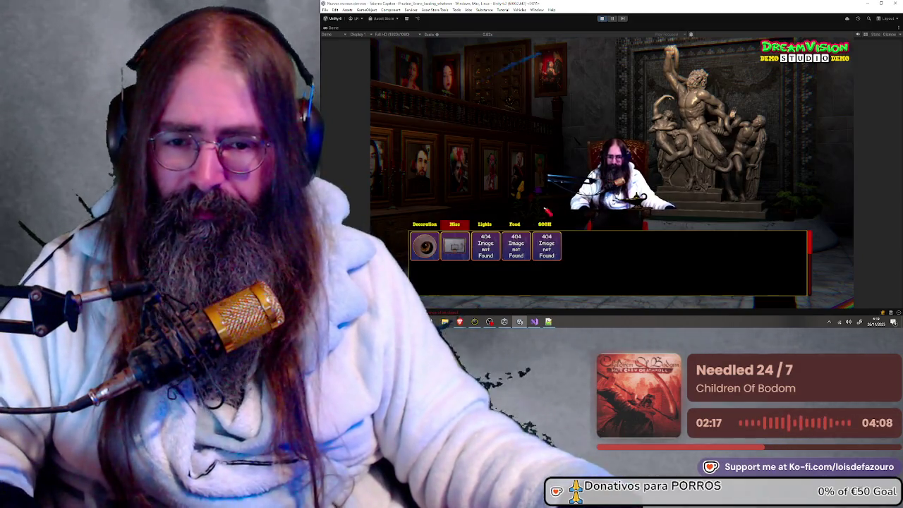
pyautogui.click(492, 250)
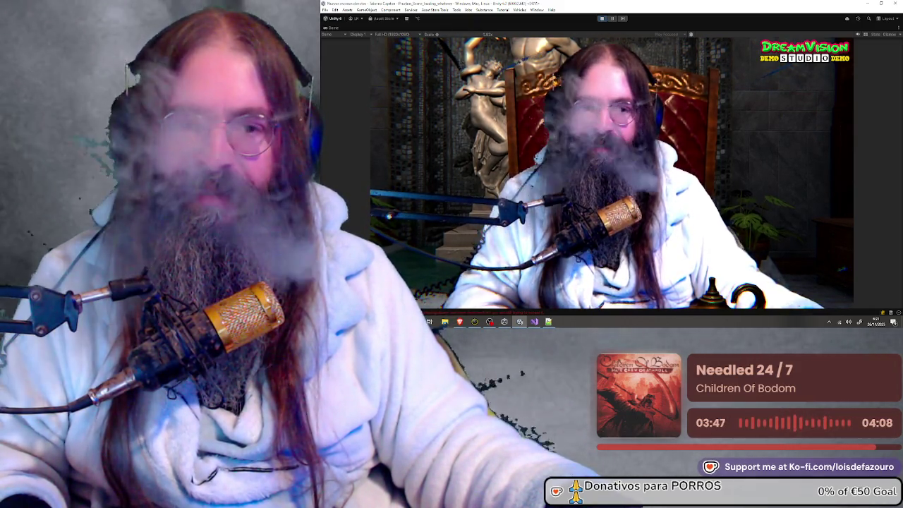
pyautogui.press('super')
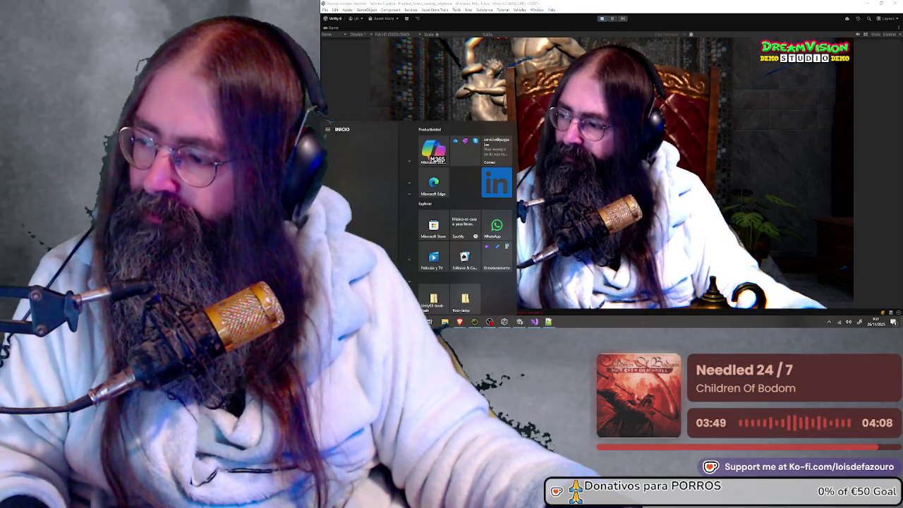
pyautogui.press('Escape')
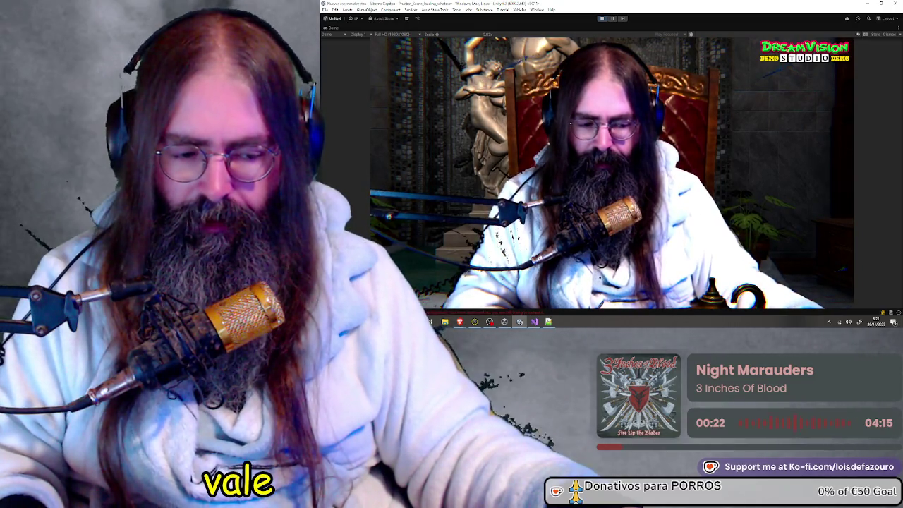
# Switch past Visual Studio to bring the Notepad++ to-do note to the front
pyautogui.press('super')
pyautogui.click(534, 322)
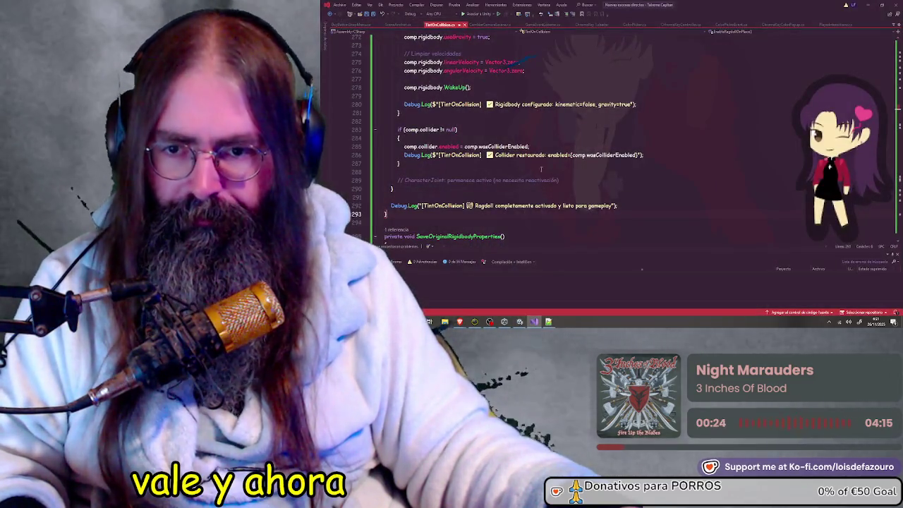
pyautogui.click(534, 322)
pyautogui.click(547, 322)
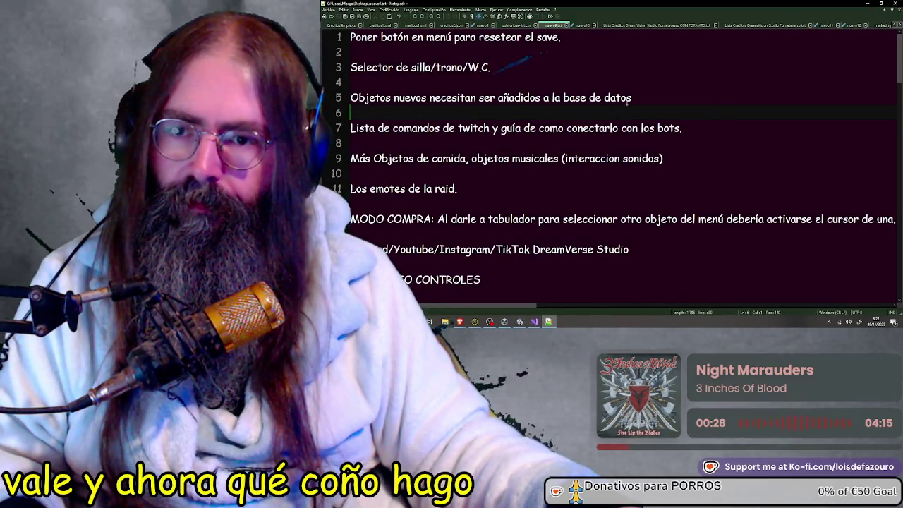
# Prefix the line-5 'add new objects to the database' item with '+', save, and minimise Notepad++
pyautogui.moveTo(637, 98); pyautogui.dragTo(357, 98)
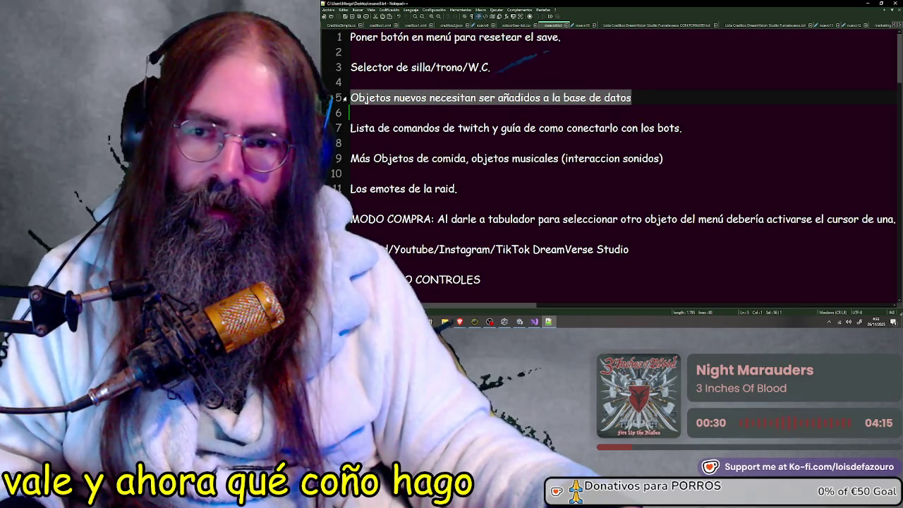
pyautogui.click(357, 98)
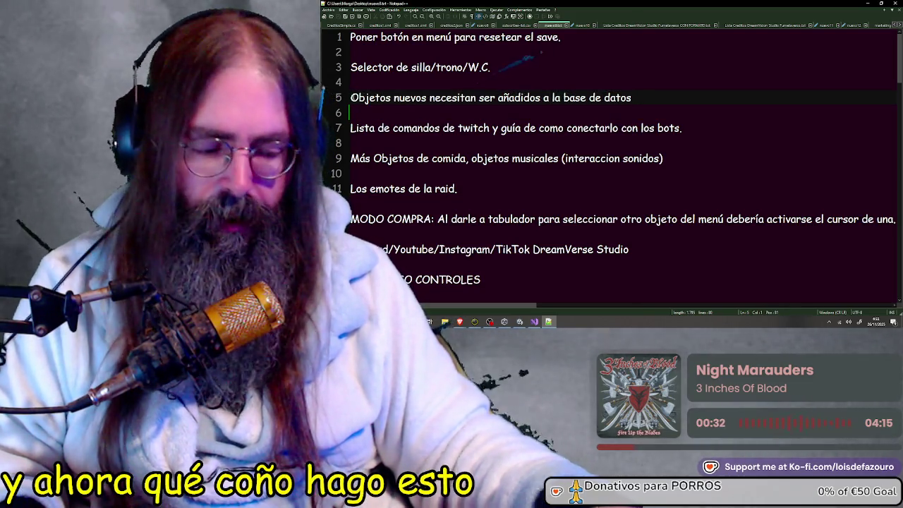
pyautogui.write('+')
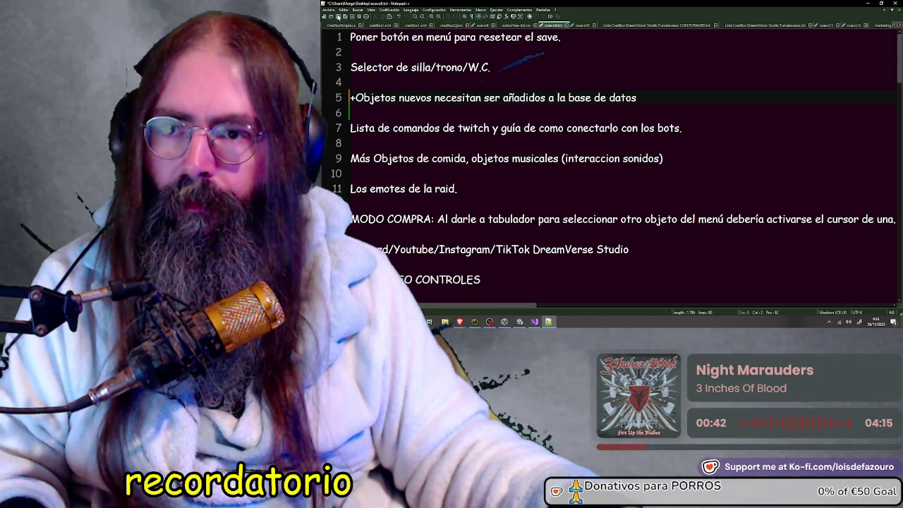
pyautogui.hotkey('ctrl', 's')
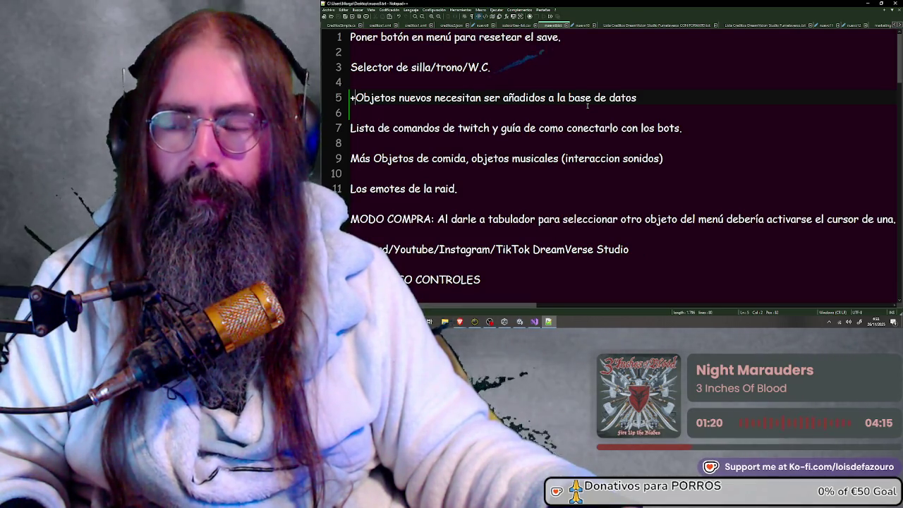
pyautogui.click(867, 4)
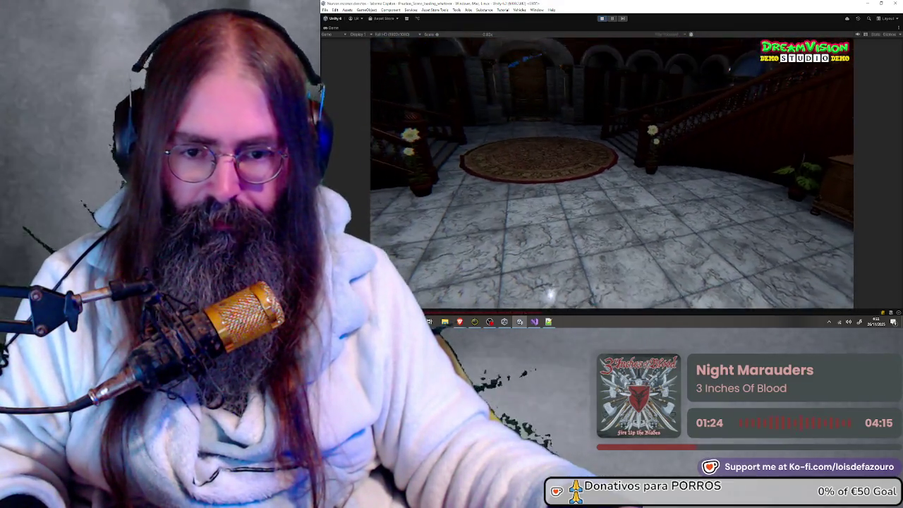
# Place a sphere on the hall floor, then choose the red sphere from the Tab build menu and place it
pyautogui.click(427, 246)
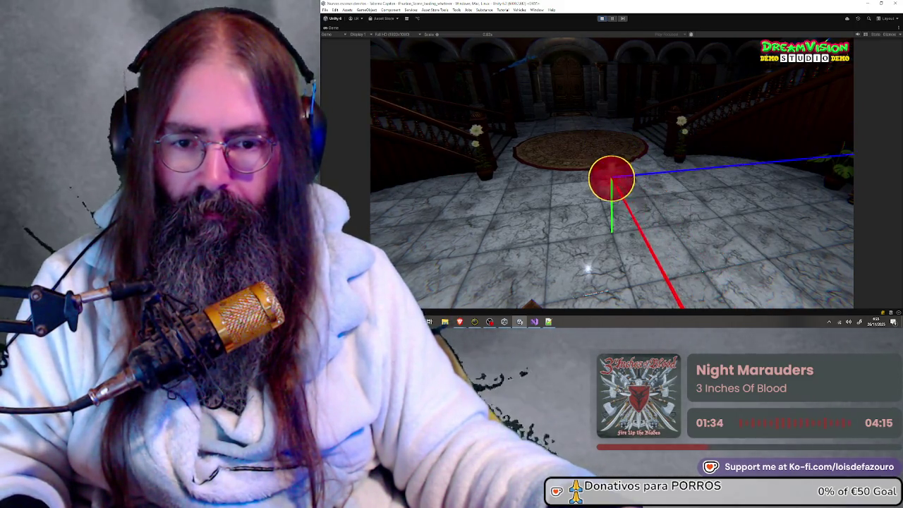
pyautogui.click(613, 176)
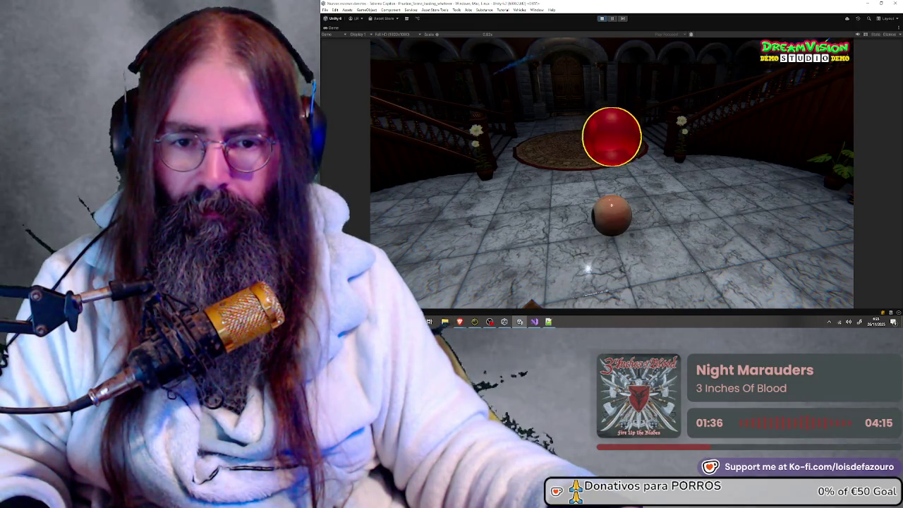
pyautogui.press('Tab')
pyautogui.press('Tab')
pyautogui.press('Tab')
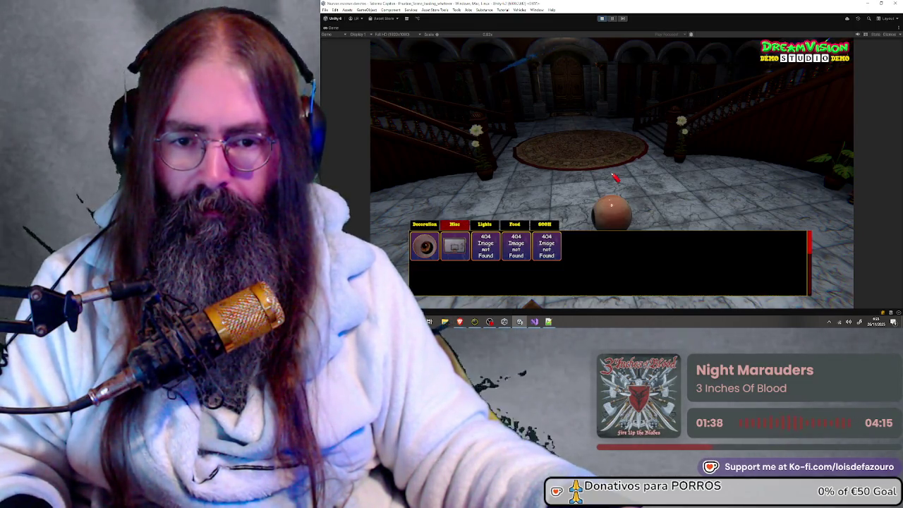
pyautogui.click(432, 257)
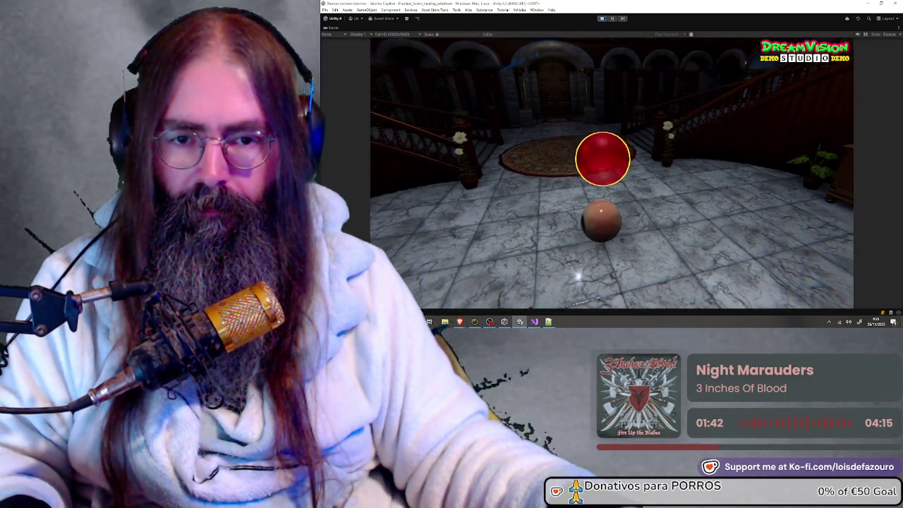
pyautogui.click(543, 163)
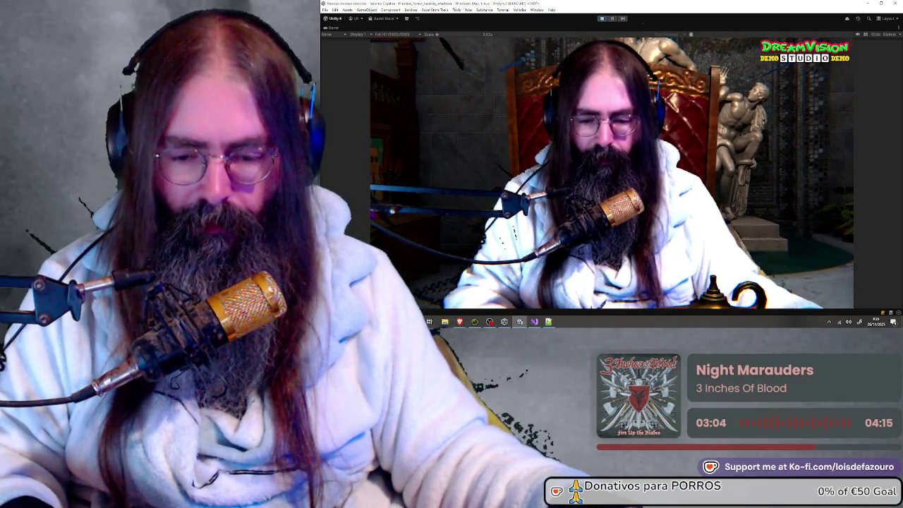
pyautogui.press('super')
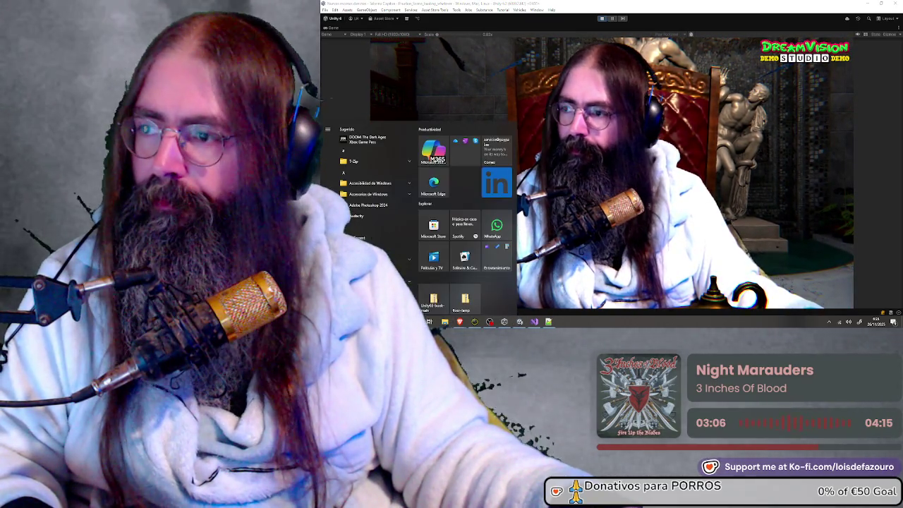
pyautogui.press('Escape')
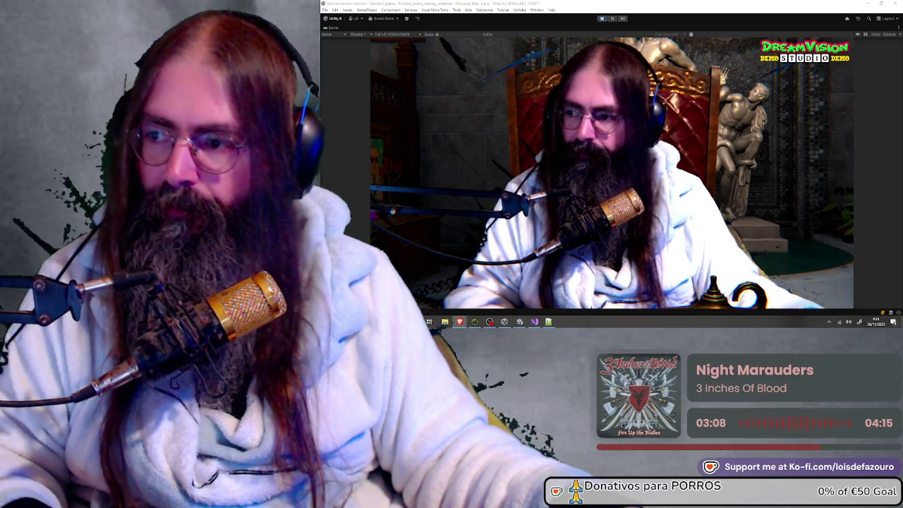